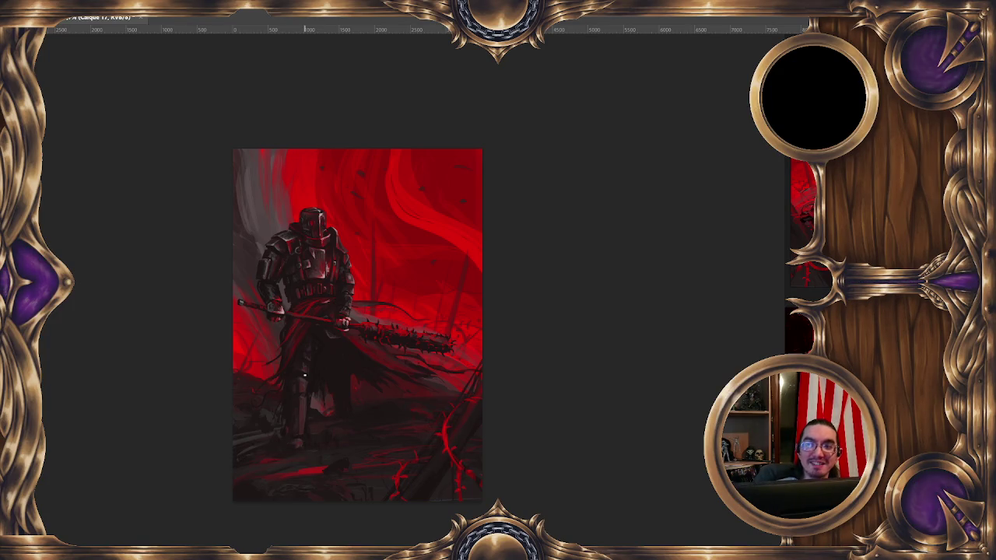
# Step: Scroll-zoom in until the armored knight with the spiked club fills the canvas window
pyautogui.scroll(2, 503, 229)
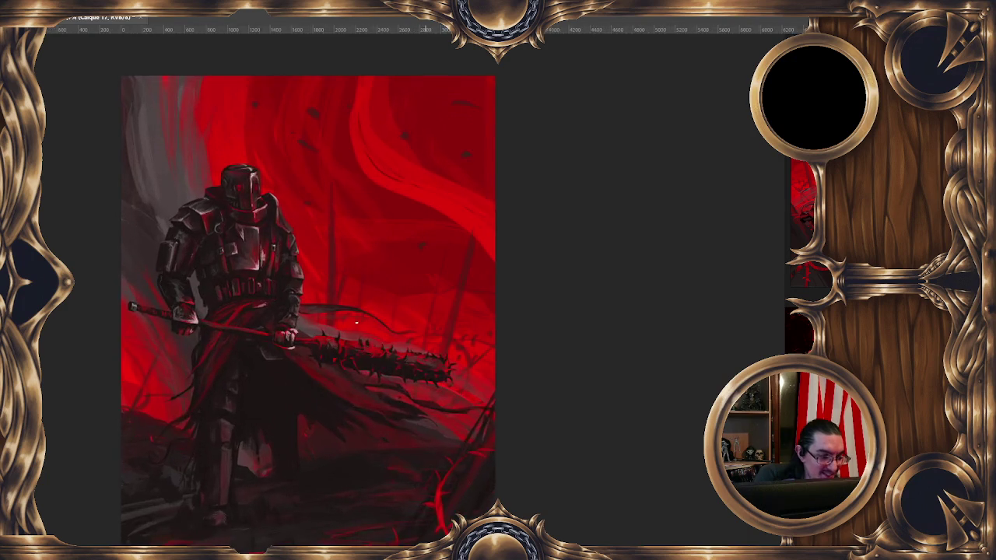
pyautogui.scroll(2, 363, 240)
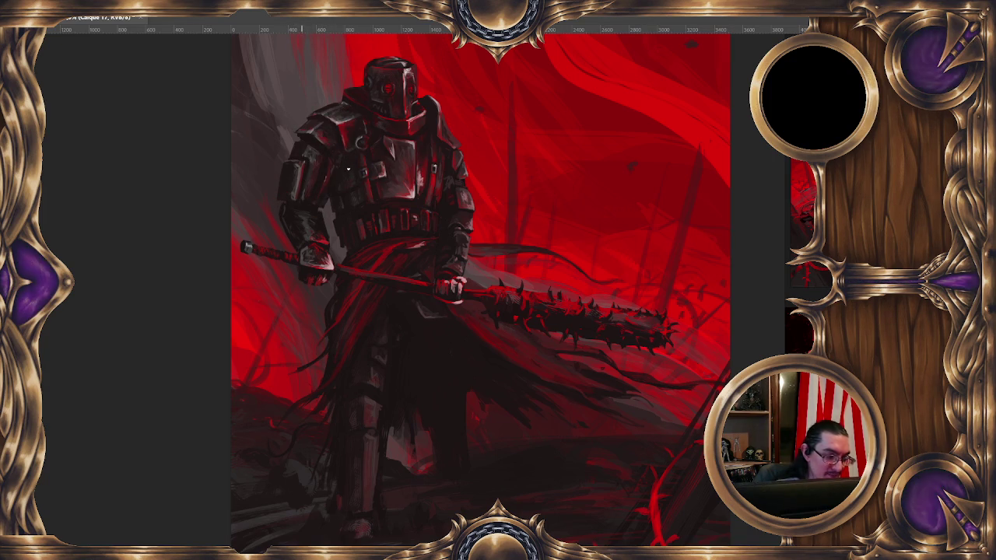
pyautogui.moveTo(320, 232); pyautogui.dragTo(343, 207)
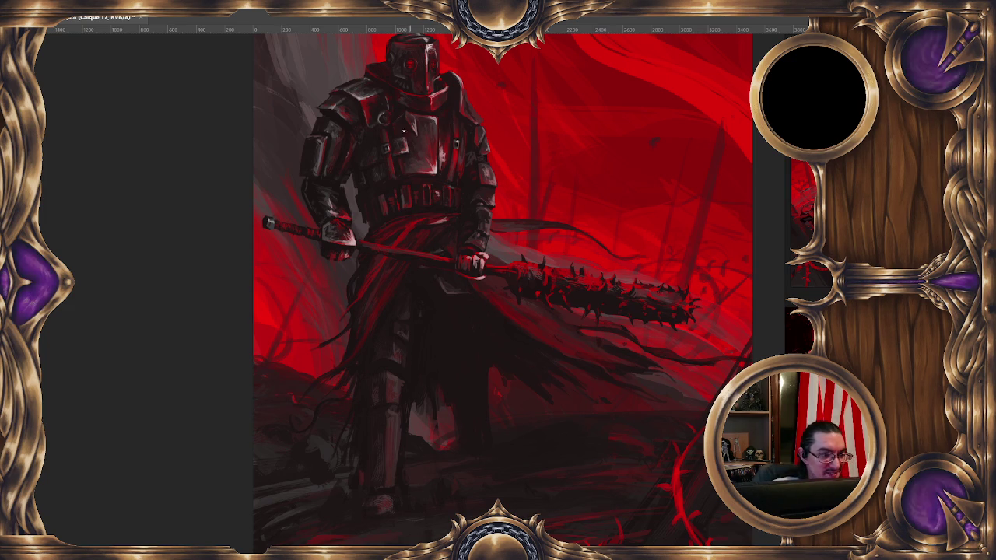
pyautogui.moveTo(387, 119); pyautogui.dragTo(377, 113)
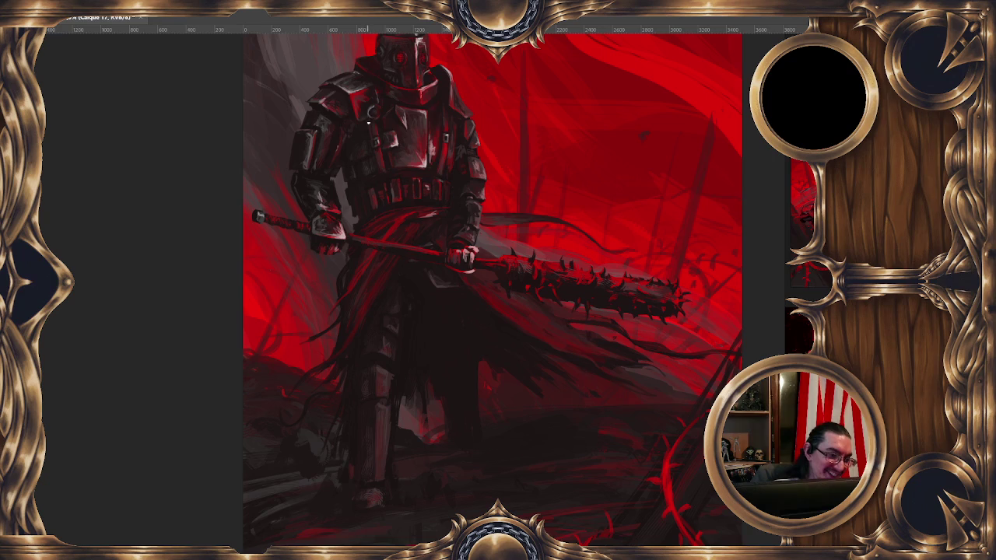
# Step: Reframe the knight, widen the reference docker, zoom into the tank photo, and bring up brush presets
pyautogui.moveTo(559, 149); pyautogui.dragTo(507, 200)
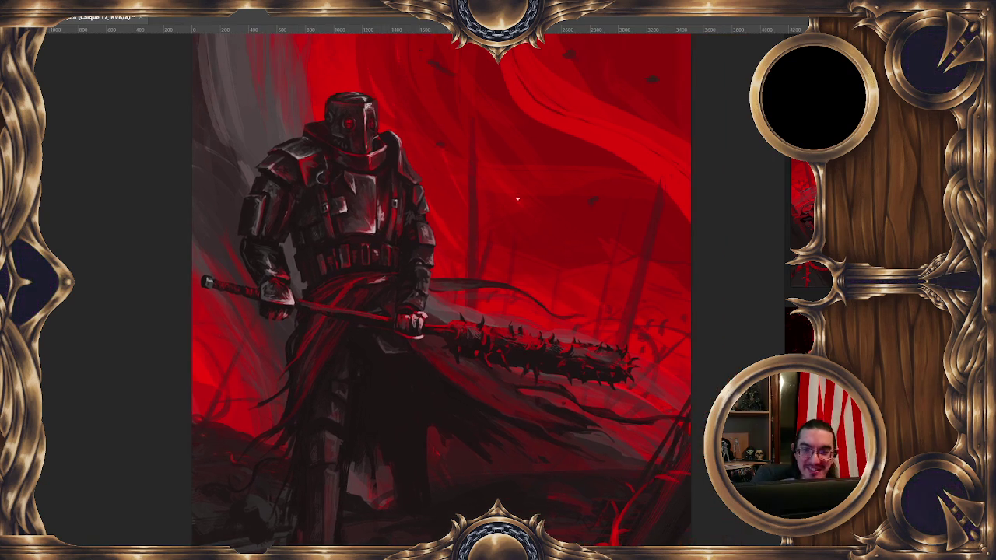
pyautogui.moveTo(436, 234); pyautogui.dragTo(457, 210)
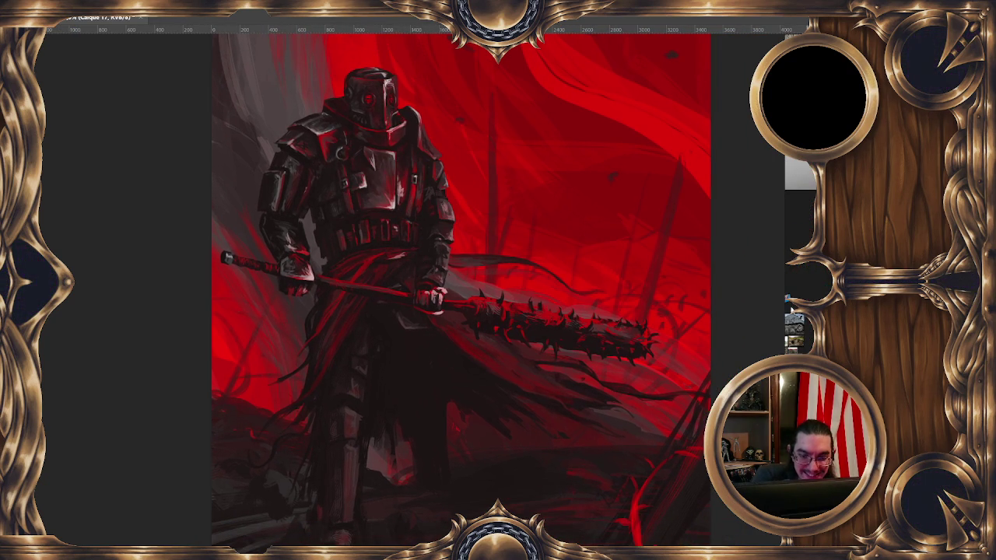
pyautogui.moveTo(786, 293); pyautogui.dragTo(737, 293)
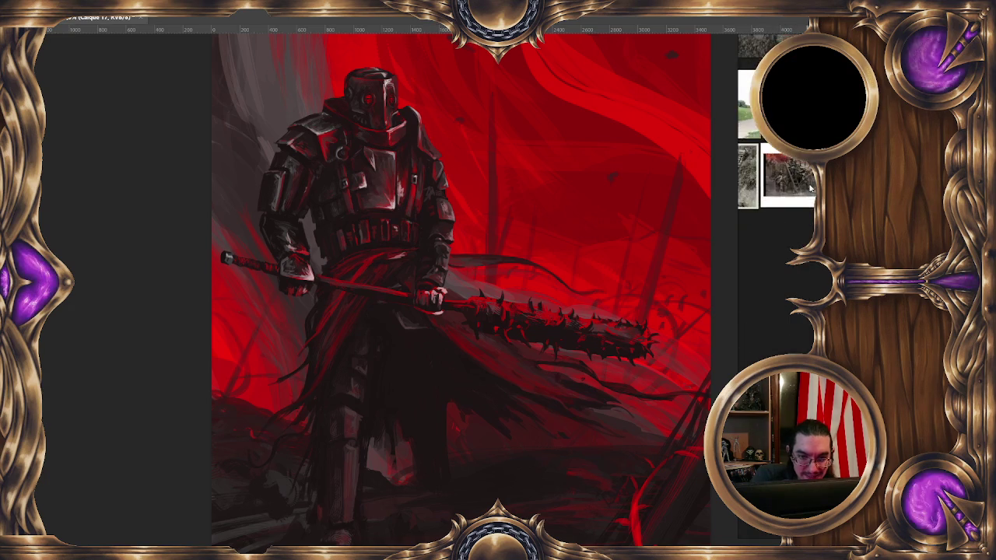
pyautogui.scroll(5, 808, 181)
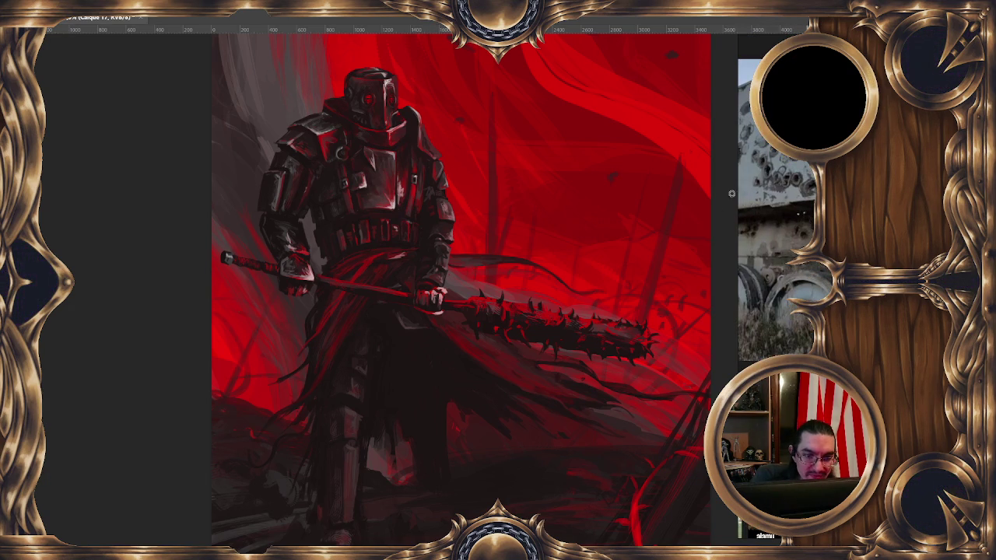
pyautogui.moveTo(740, 189); pyautogui.dragTo(729, 189)
pyautogui.press('F6')
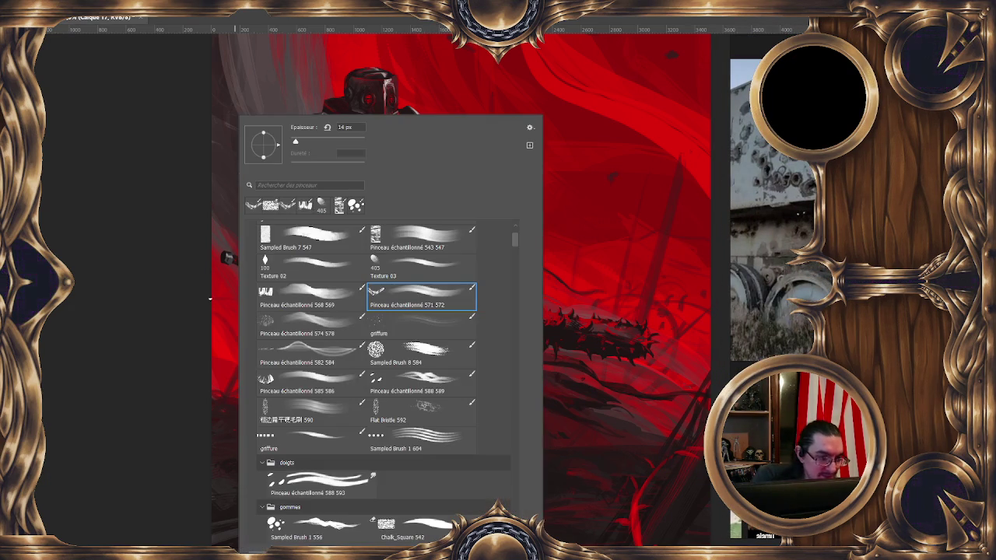
# Step: Choose the Sampled Brush 1 604 preset and reframe the painting up and to the left
pyautogui.click(408, 437)
pyautogui.moveTo(388, 173); pyautogui.dragTo(336, 147)
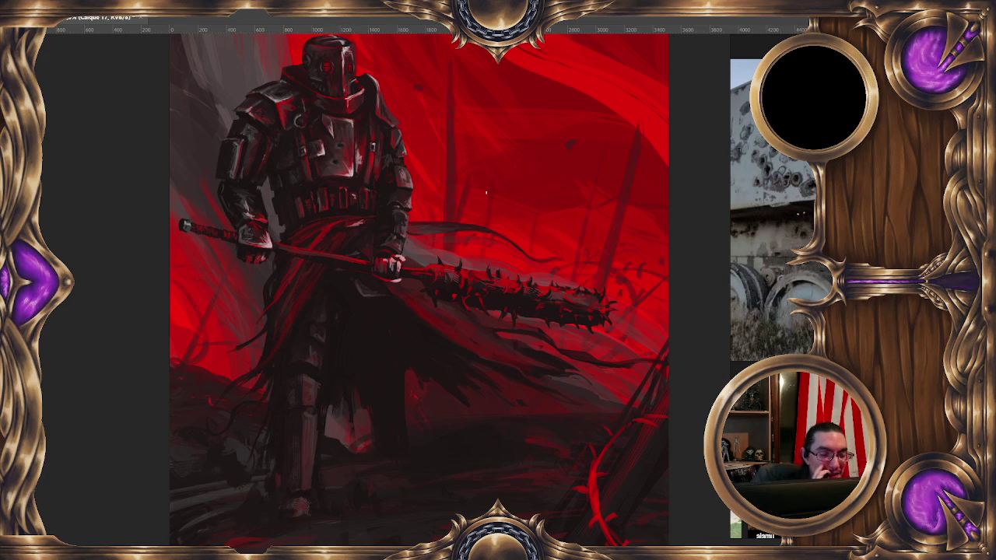
pyautogui.scroll(2, 489, 196)
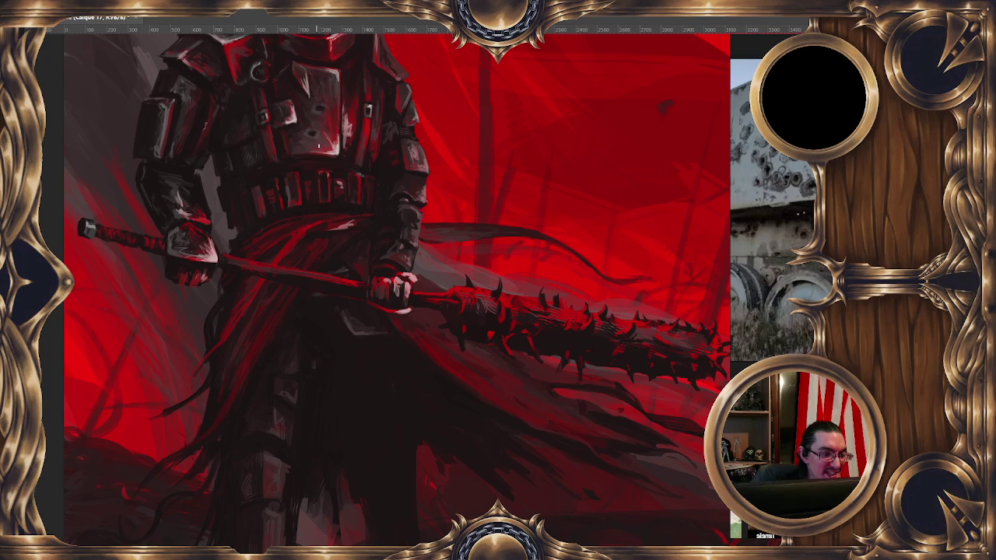
# Step: Set the brush diameter to 8 px and reframe the close-up on the knight's torso
pyautogui.moveTo(318, 142); pyautogui.dragTo(331, 150)
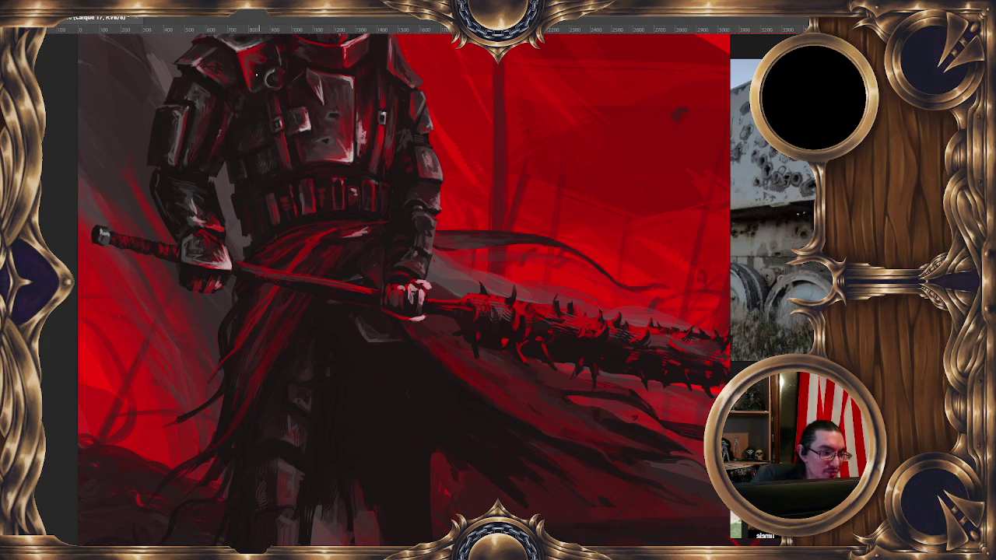
pyautogui.moveTo(258, 81); pyautogui.dragTo(318, 72)
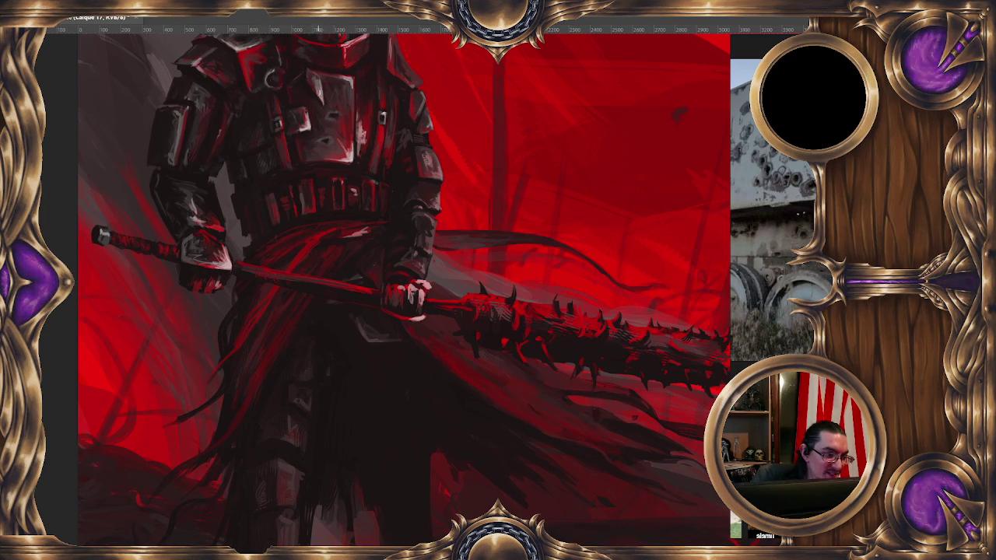
pyautogui.moveTo(337, 70); pyautogui.dragTo(311, 105)
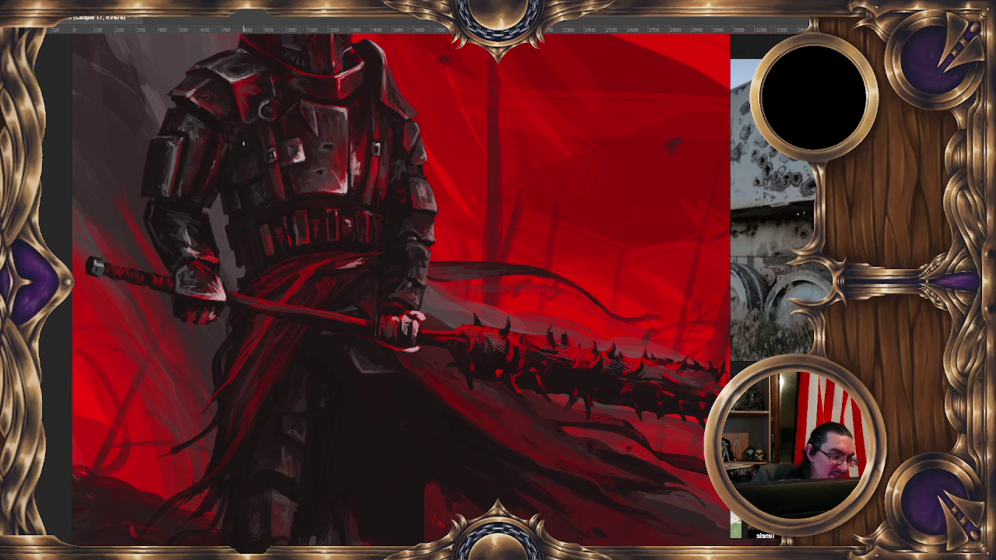
pyautogui.moveTo(251, 105); pyautogui.dragTo(303, 132)
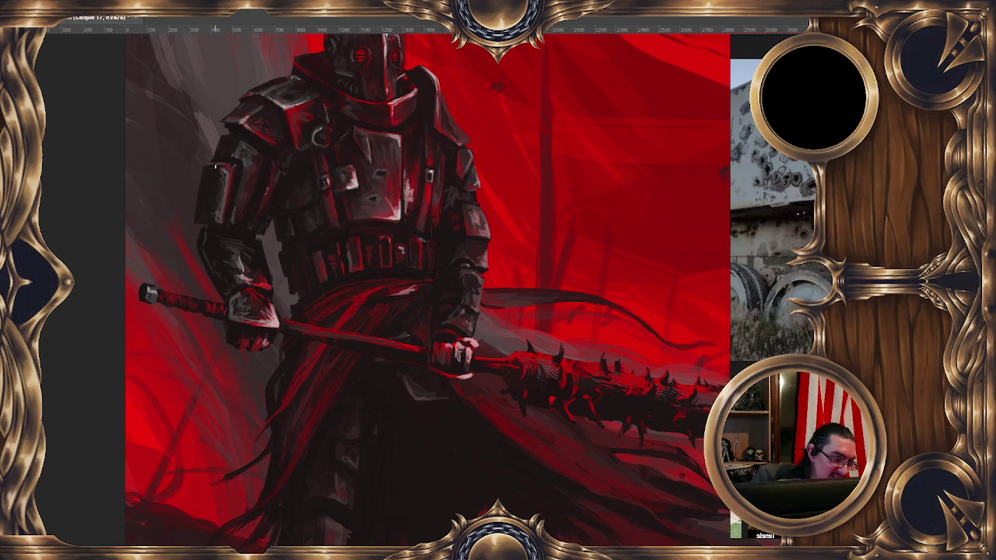
pyautogui.moveTo(210, 166); pyautogui.dragTo(225, 135)
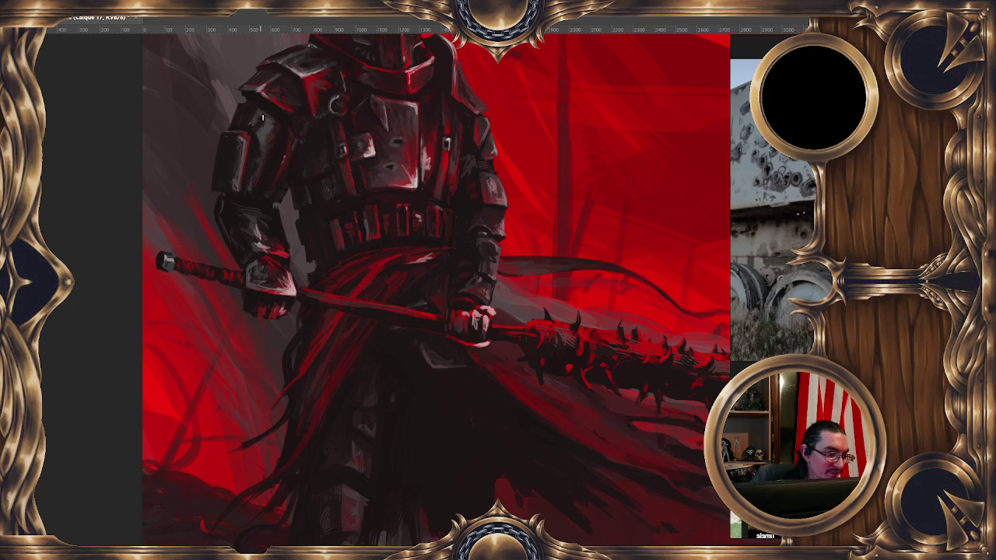
# Step: Switch to the Pinceau échantillonné 571 572 brush and dab a small white highlight on the shoulder armor
pyautogui.rightClick(264, 152)
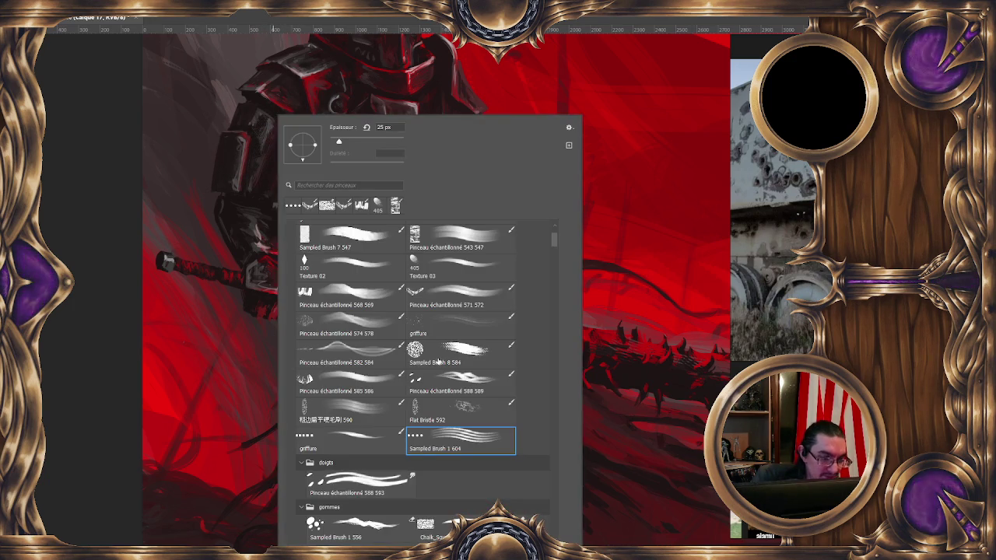
pyautogui.click(462, 300)
pyautogui.press('Return')
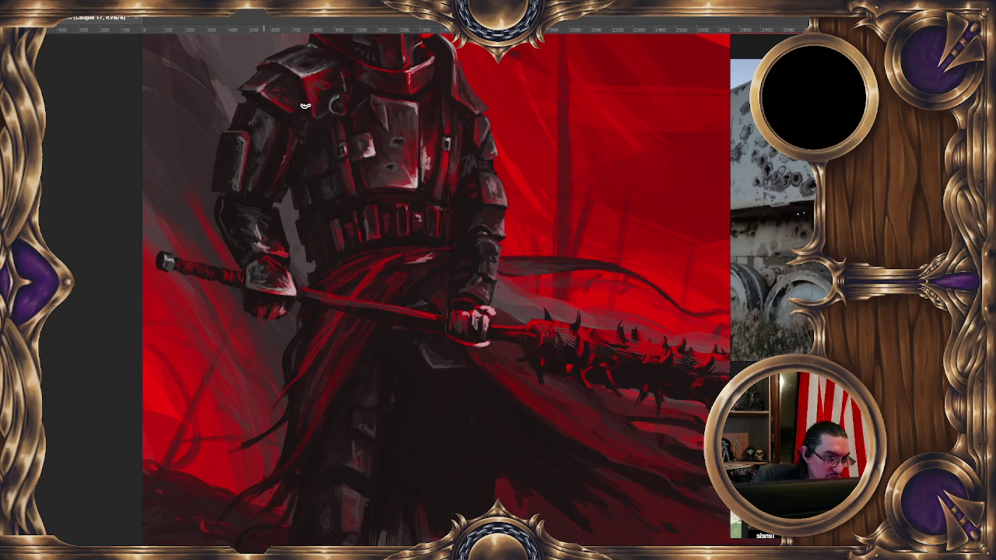
pyautogui.moveTo(274, 117); pyautogui.dragTo(276, 110)
pyautogui.click(269, 116)
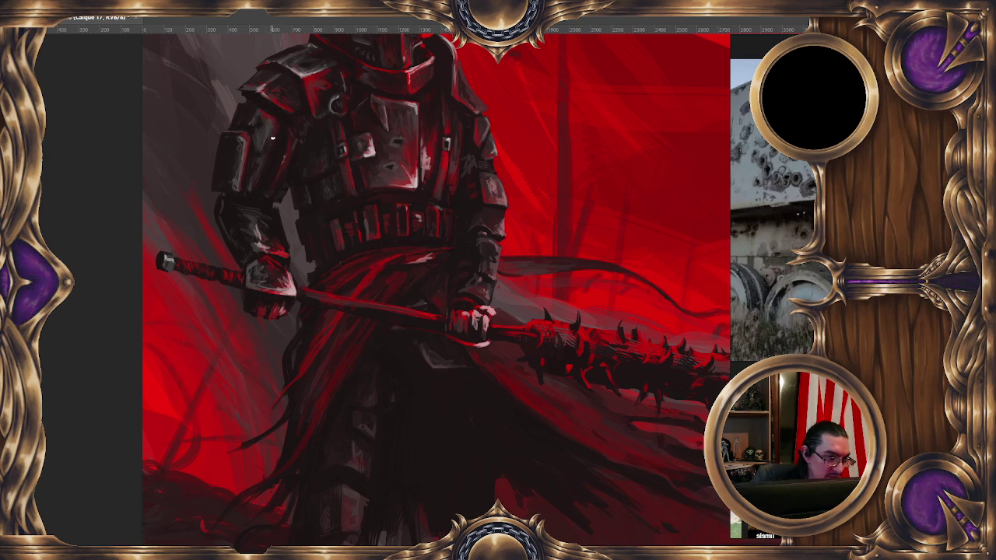
pyautogui.moveTo(269, 117); pyautogui.dragTo(267, 118)
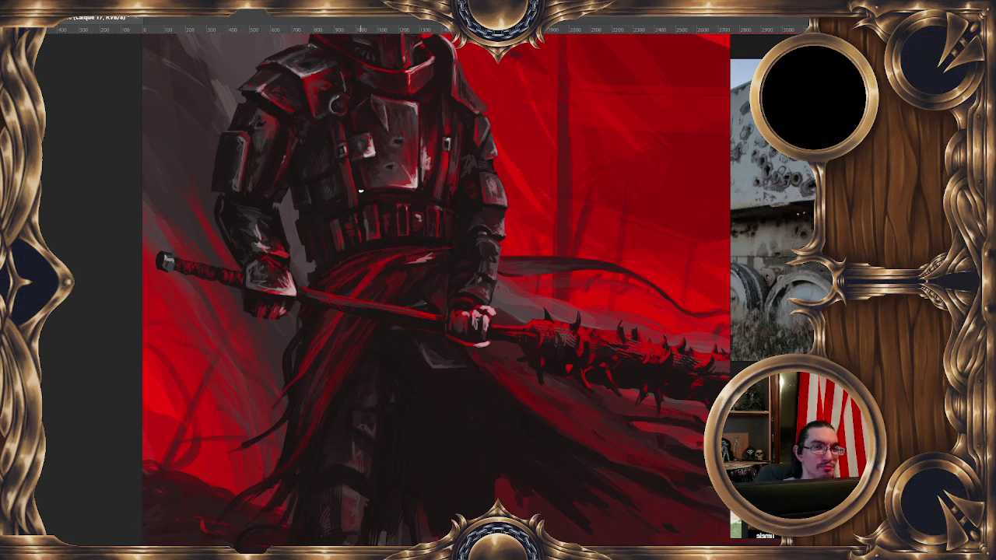
# Step: Select Sampled Brush 1 571 from the préféré presets folder
pyautogui.rightClick(360, 190)
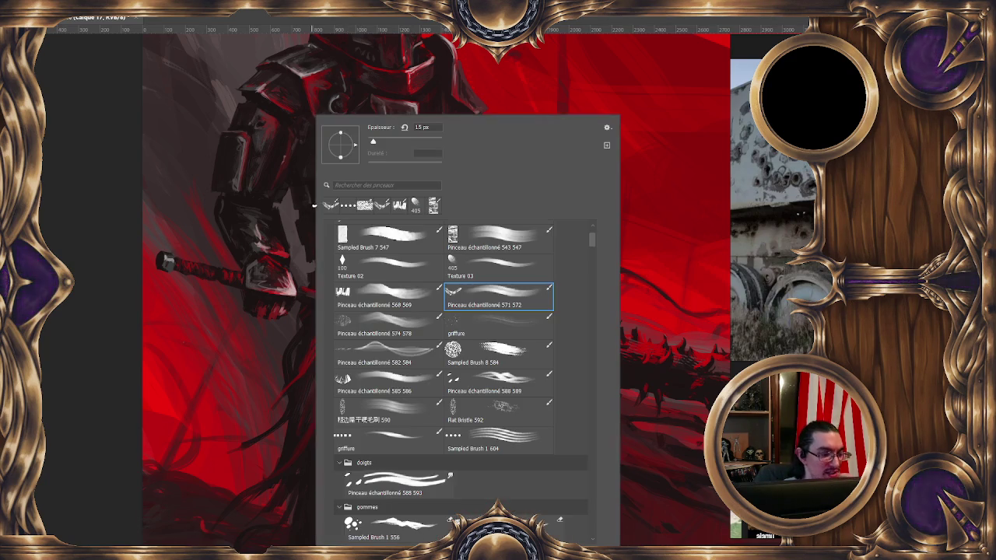
pyautogui.moveTo(591, 241); pyautogui.dragTo(588, 218)
pyautogui.doubleClick(500, 251)
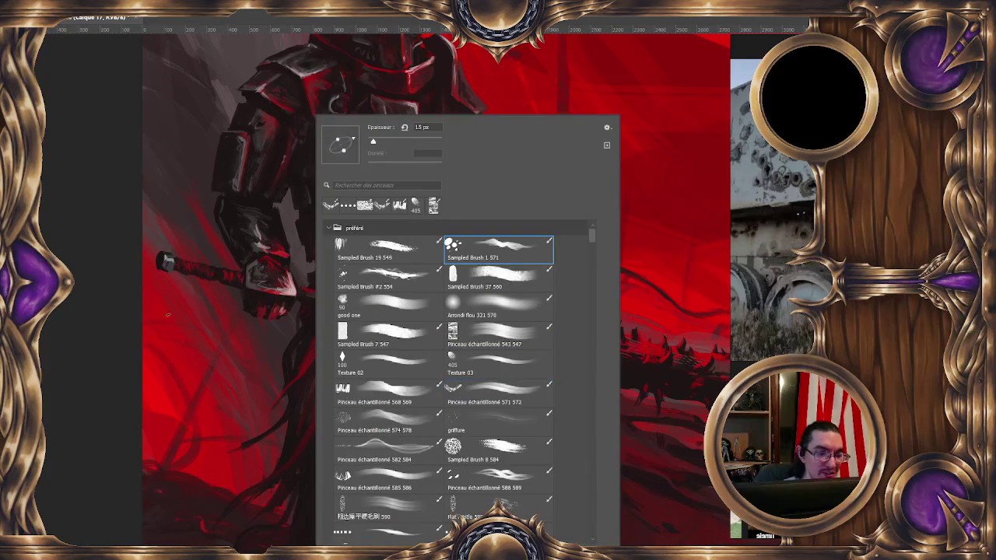
pyautogui.moveTo(447, 232); pyautogui.dragTo(441, 244)
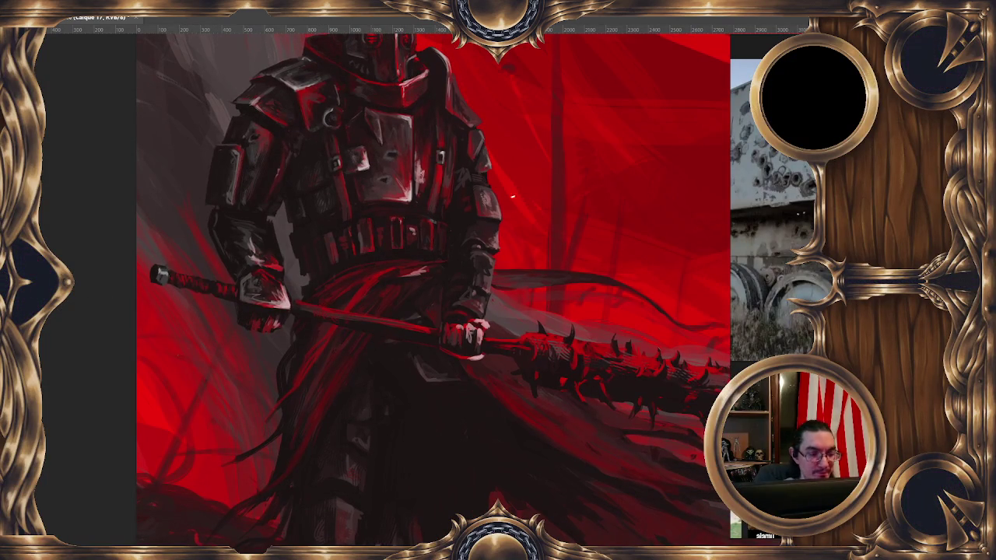
pyautogui.keyDown('alt'); pyautogui.rightClick(417, 148); pyautogui.keyUp('alt')
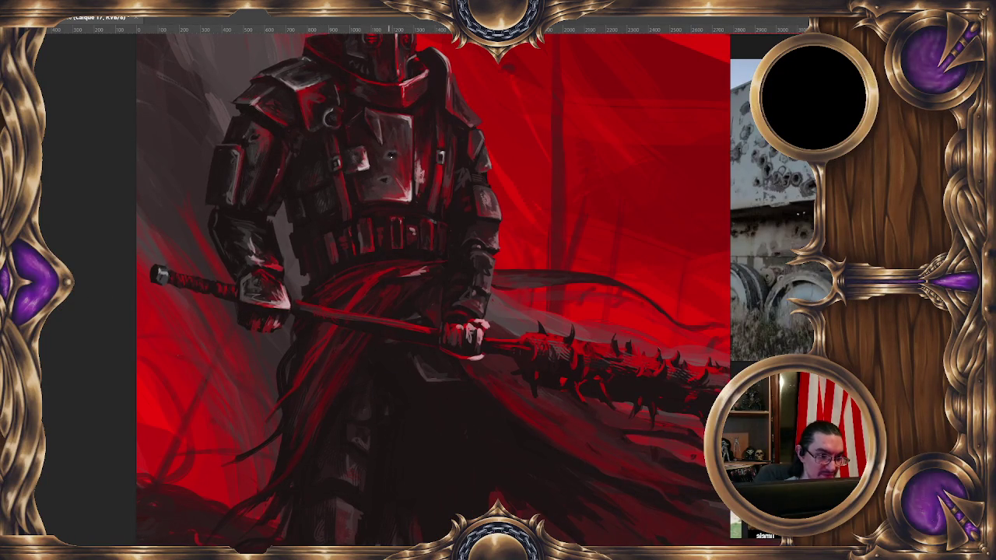
pyautogui.click(384, 155)
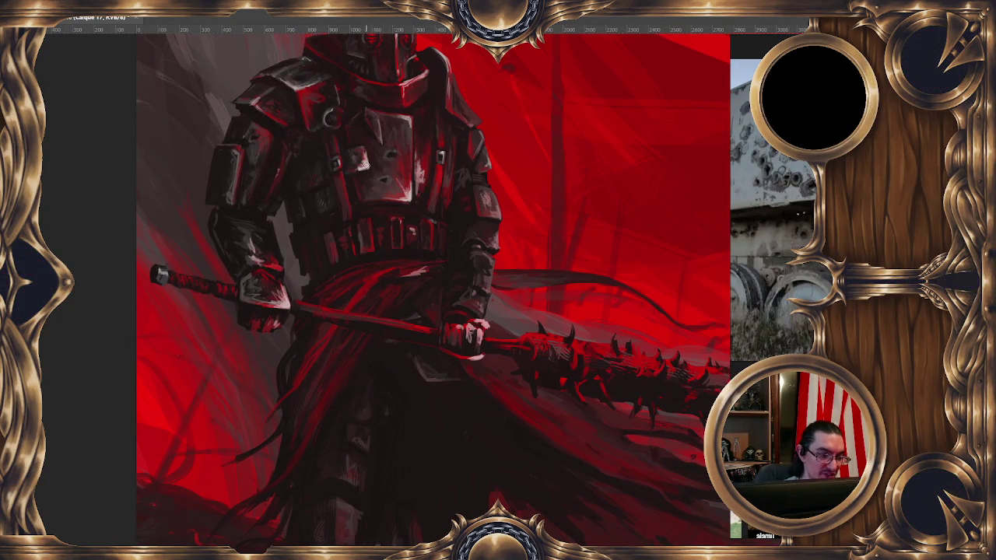
pyautogui.keyDown('alt'); pyautogui.rightClick(395, 151); pyautogui.keyUp('alt')
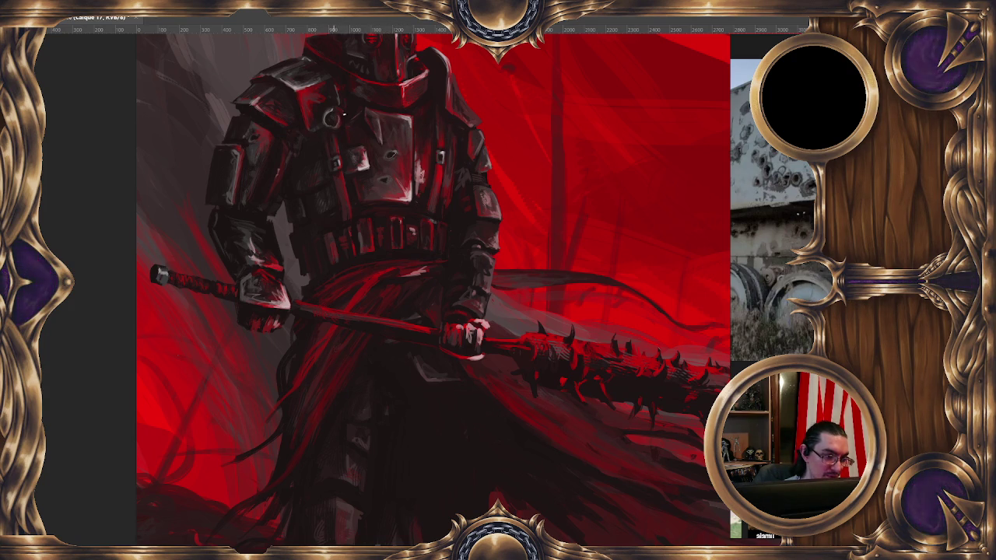
pyautogui.keyDown('ctrl'); pyautogui.click(372, 83); pyautogui.keyUp('ctrl')
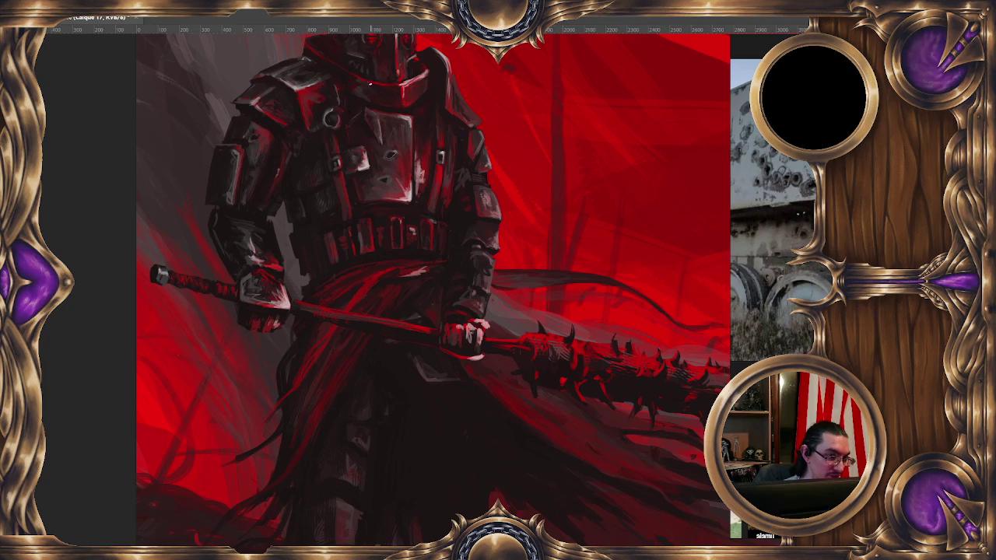
pyautogui.keyDown('ctrl'); pyautogui.click(328, 122); pyautogui.keyUp('ctrl')
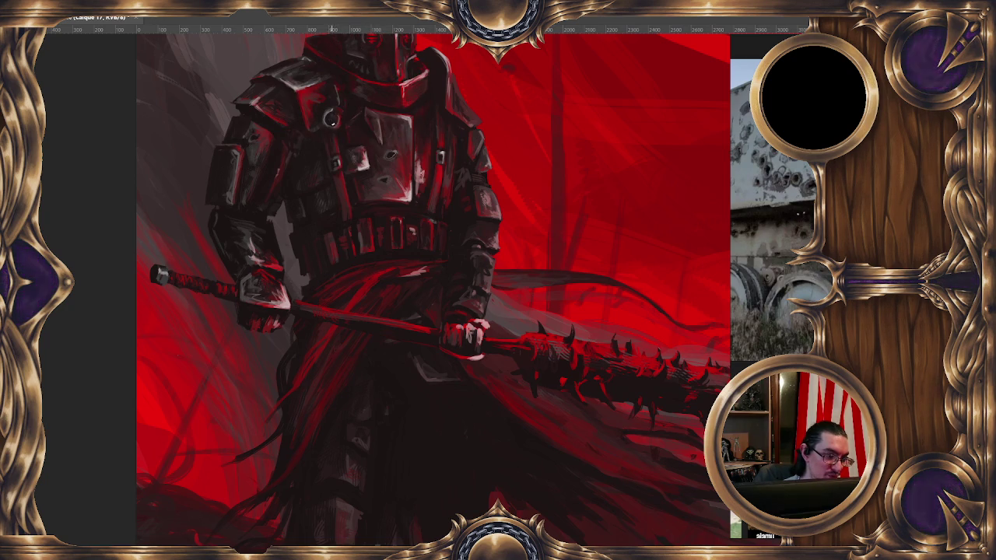
pyautogui.keyDown('ctrl'); pyautogui.click(329, 116); pyautogui.keyUp('ctrl')
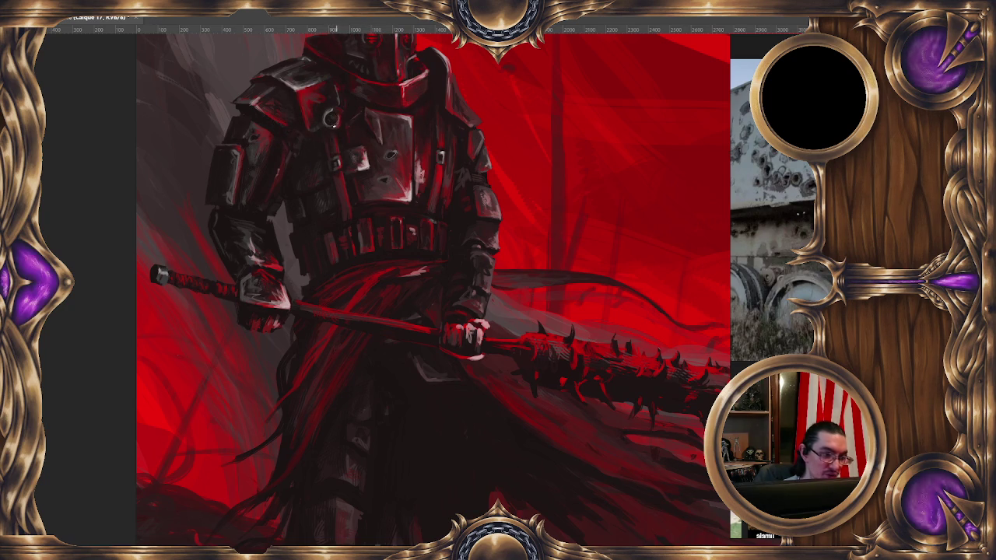
pyautogui.keyDown('ctrl'); pyautogui.click(350, 115); pyautogui.keyUp('ctrl')
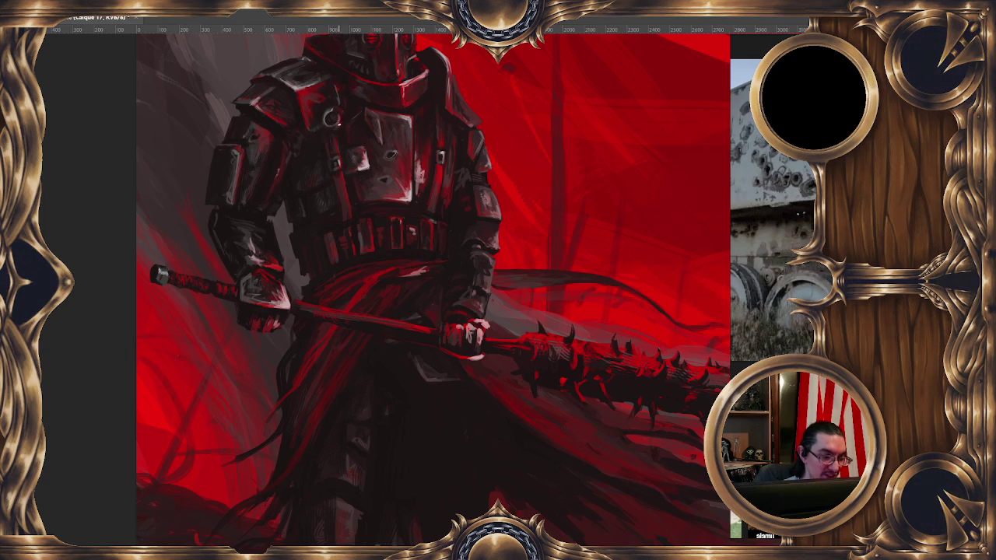
pyautogui.keyDown('ctrl'); pyautogui.click(302, 94); pyautogui.keyUp('ctrl')
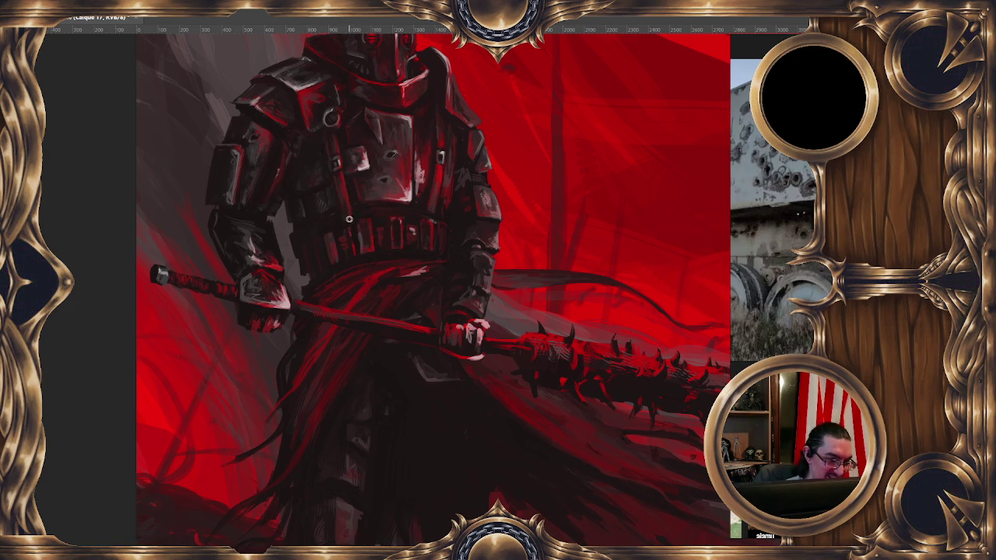
pyautogui.moveTo(413, 214); pyautogui.dragTo(416, 230)
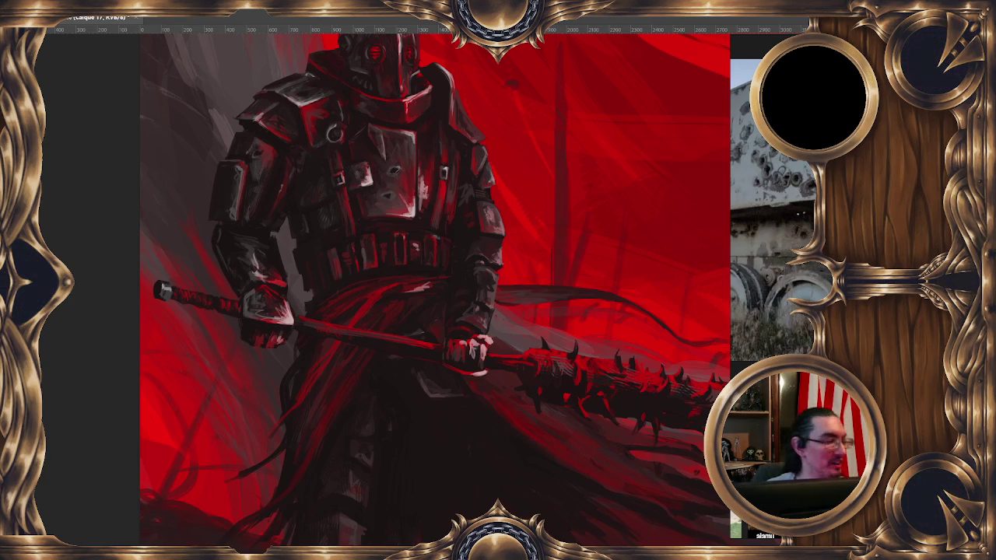
# Step: Centre the view on the helmet and dab a small white glint on it
pyautogui.moveTo(305, 403); pyautogui.dragTo(323, 388)
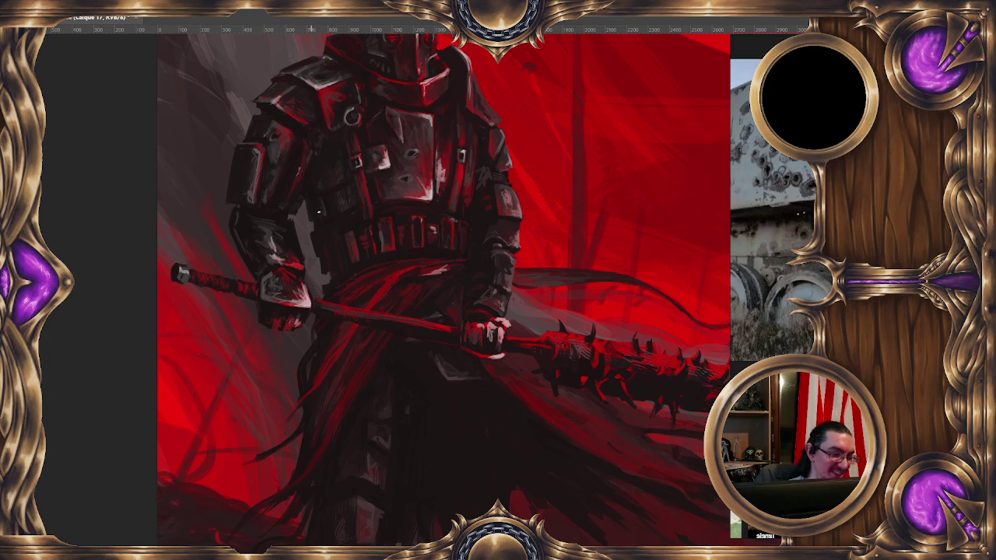
pyautogui.moveTo(299, 232); pyautogui.dragTo(288, 214)
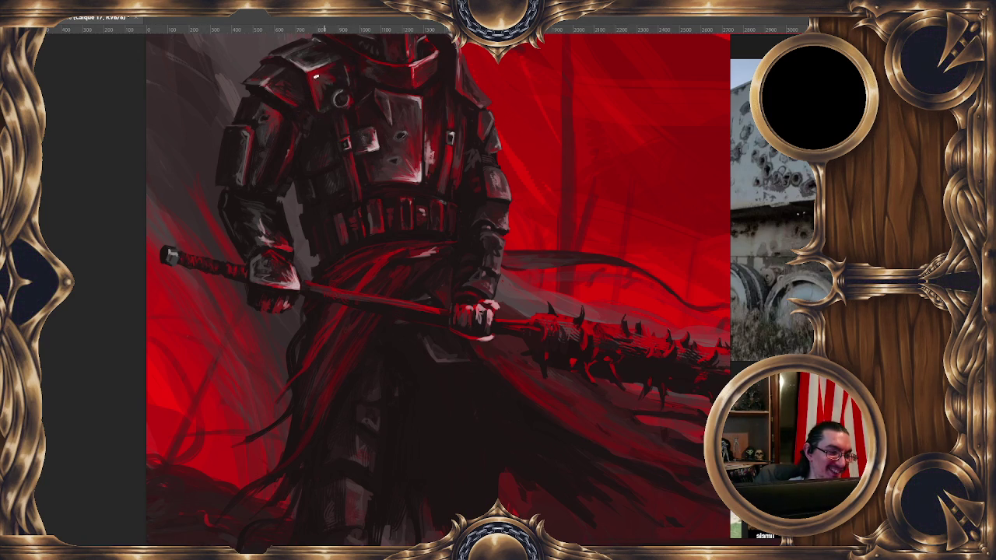
pyautogui.click(337, 72)
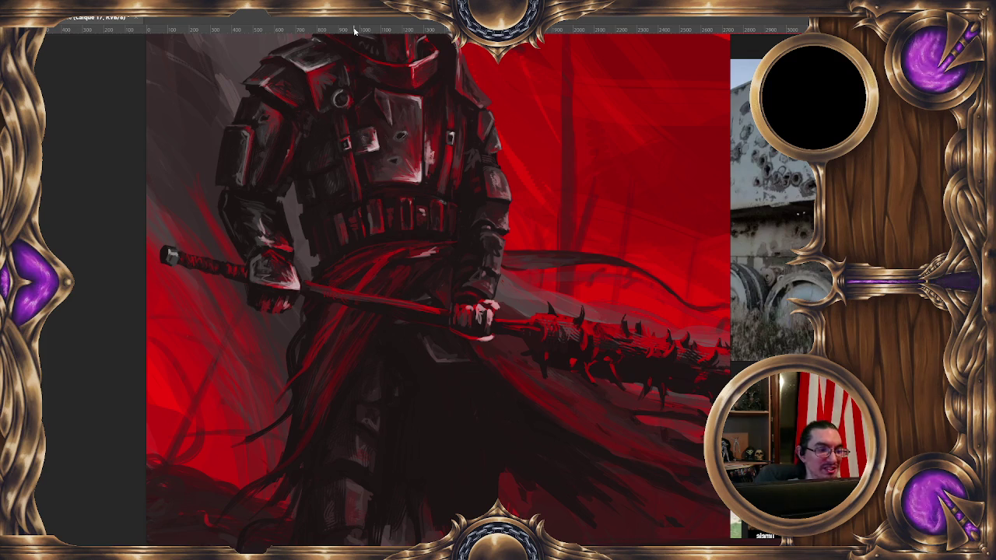
pyautogui.moveTo(395, 161); pyautogui.dragTo(379, 174)
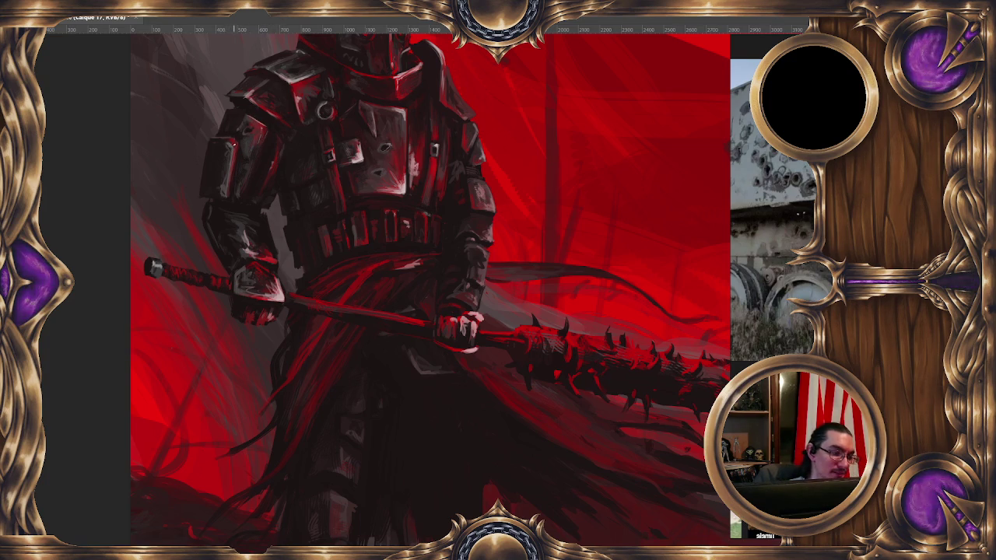
# Step: Frame the whole helmet and draw a freehand Lasso selection around it
pyautogui.moveTo(235, 233); pyautogui.dragTo(197, 218)
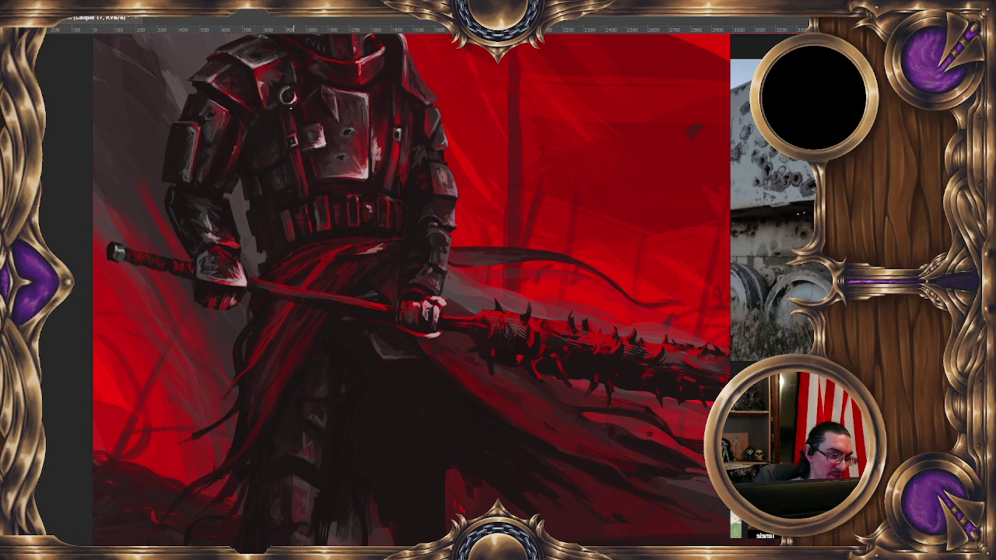
pyautogui.moveTo(305, 122); pyautogui.dragTo(318, 162)
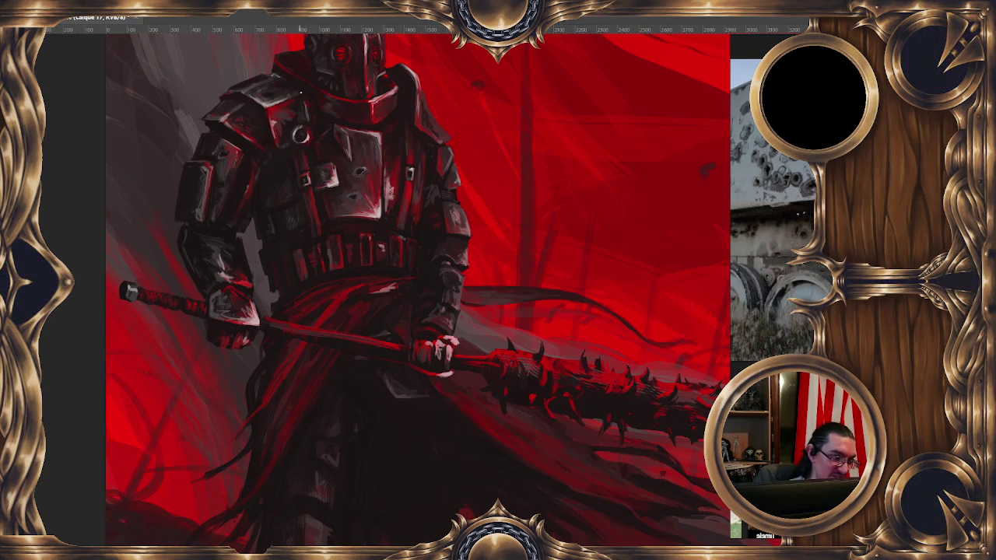
pyautogui.moveTo(454, 179); pyautogui.dragTo(426, 171)
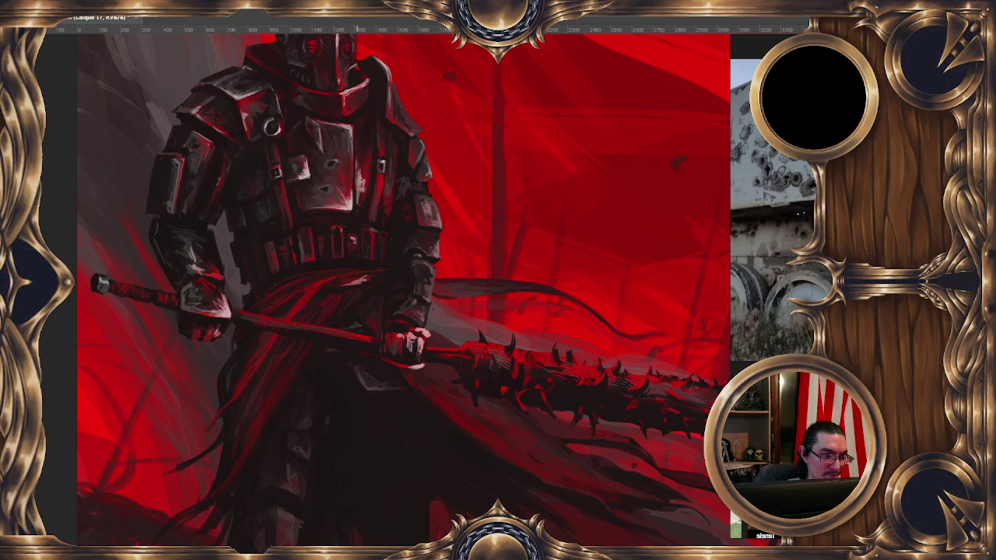
pyautogui.moveTo(366, 141); pyautogui.dragTo(373, 208)
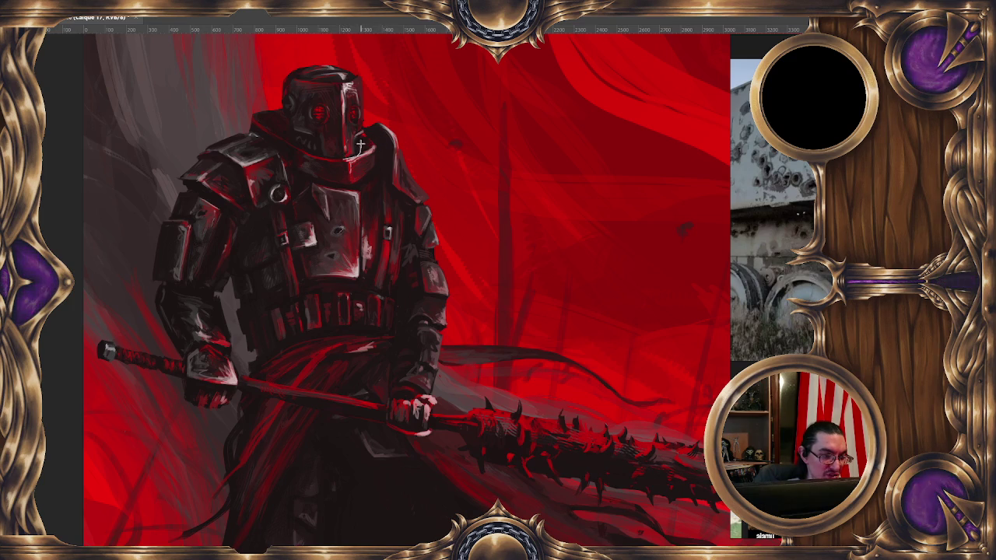
pyautogui.moveTo(366, 133)
pyautogui.mouseDown()
pyautogui.moveTo(292, 134)
pyautogui.moveTo(364, 137)
pyautogui.mouseUp()
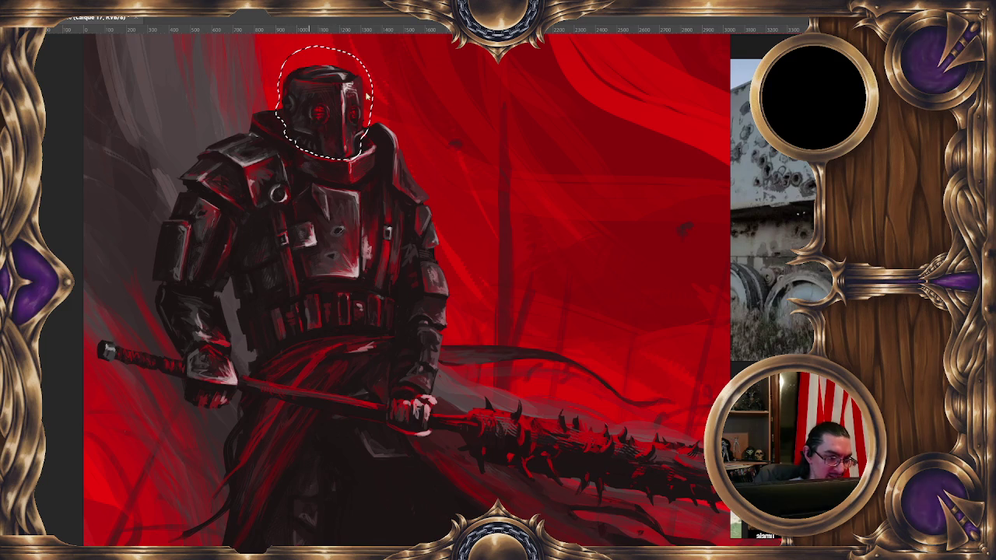
# Step: Cut the helmet onto its own layer, hide it, and create new layer Calque 19
pyautogui.rightClick(310, 116)
pyautogui.click(383, 199)
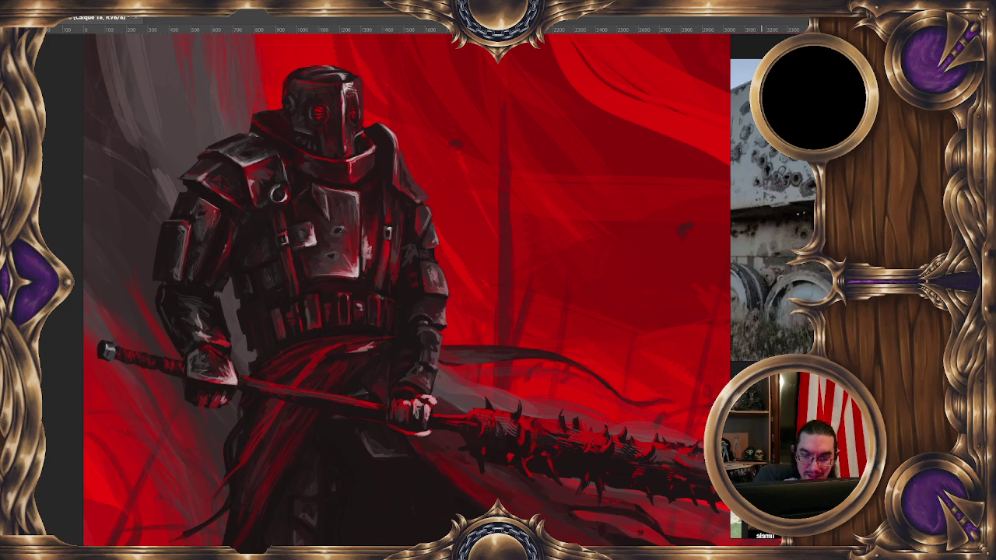
pyautogui.hotkey('ctrl', ',')
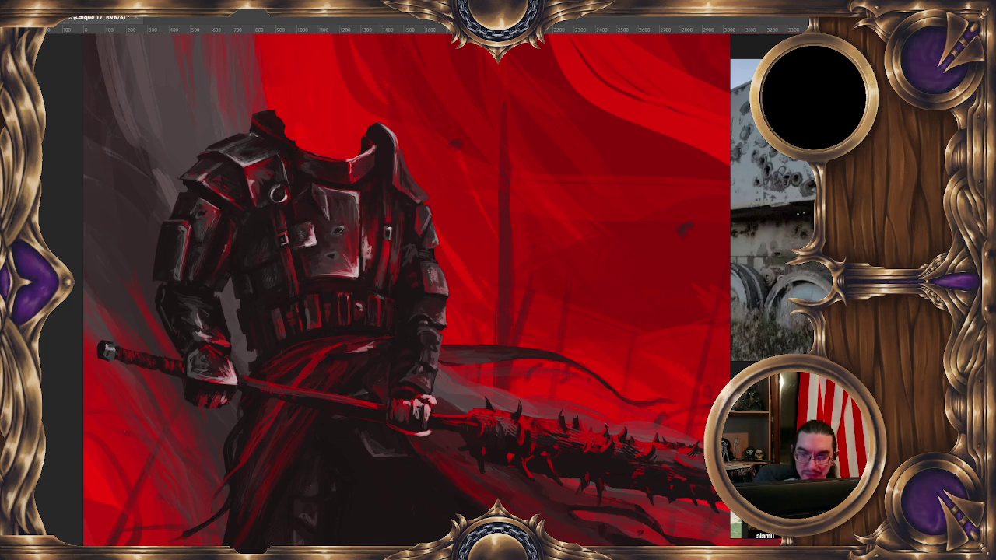
pyautogui.hotkey('ctrl', 'shift', 'n')
pyautogui.click(647, 270)
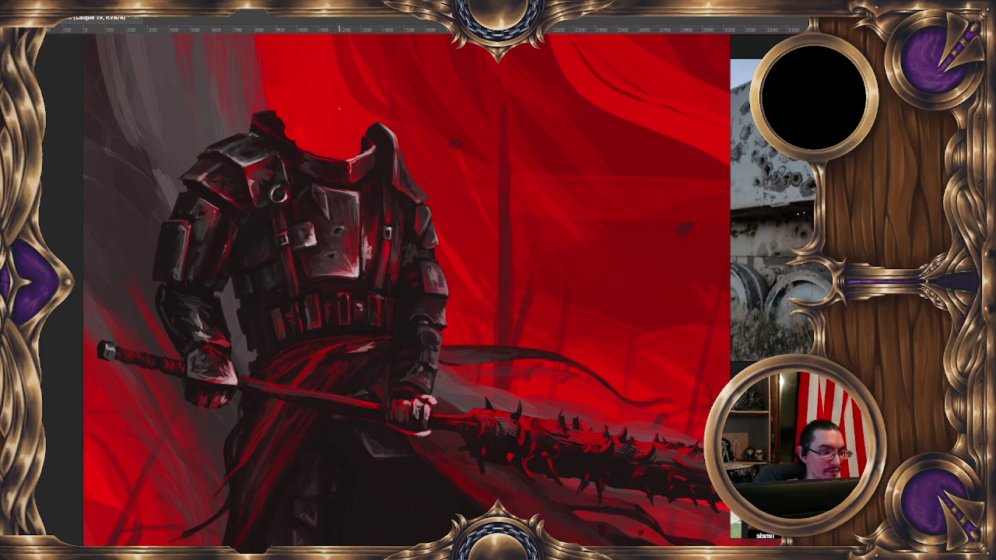
# Step: Enable vertical symmetry centred on the armor and move the old helmet to the upper right
pyautogui.rightClick(463, 34)
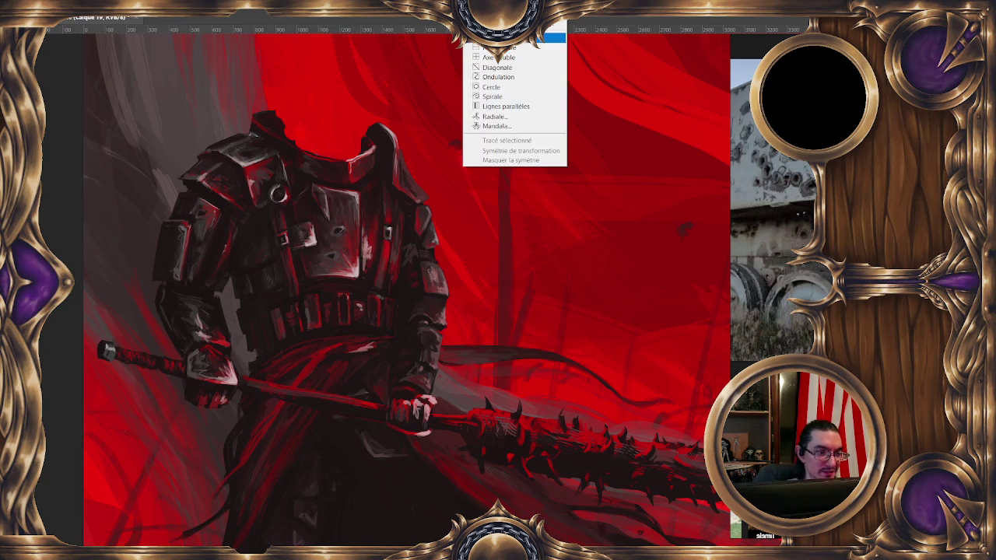
pyautogui.click(486, 53)
pyautogui.moveTo(469, 181); pyautogui.dragTo(330, 319)
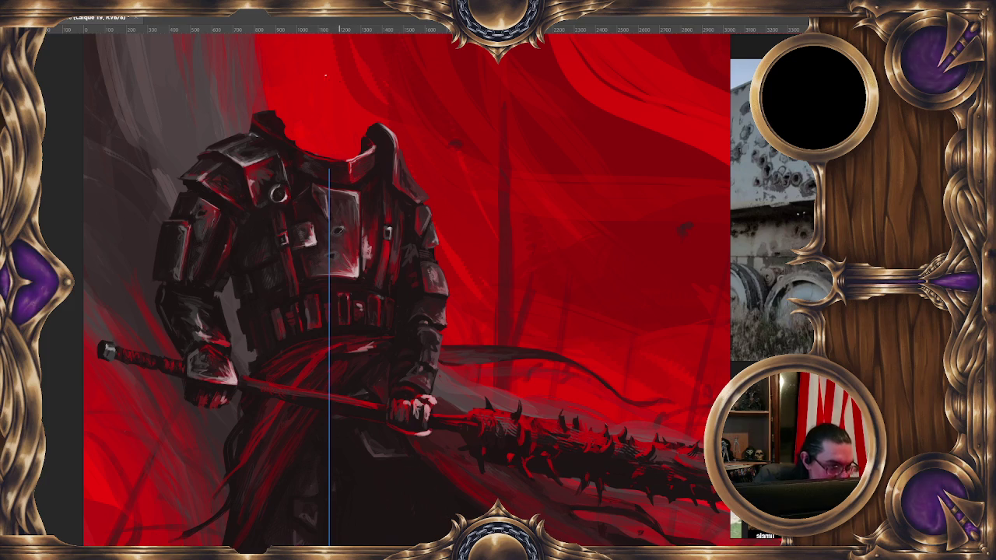
pyautogui.moveTo(315, 105)
pyautogui.mouseDown()
pyautogui.moveTo(315, 135)
pyautogui.moveTo(298, 148)
pyautogui.mouseUp()
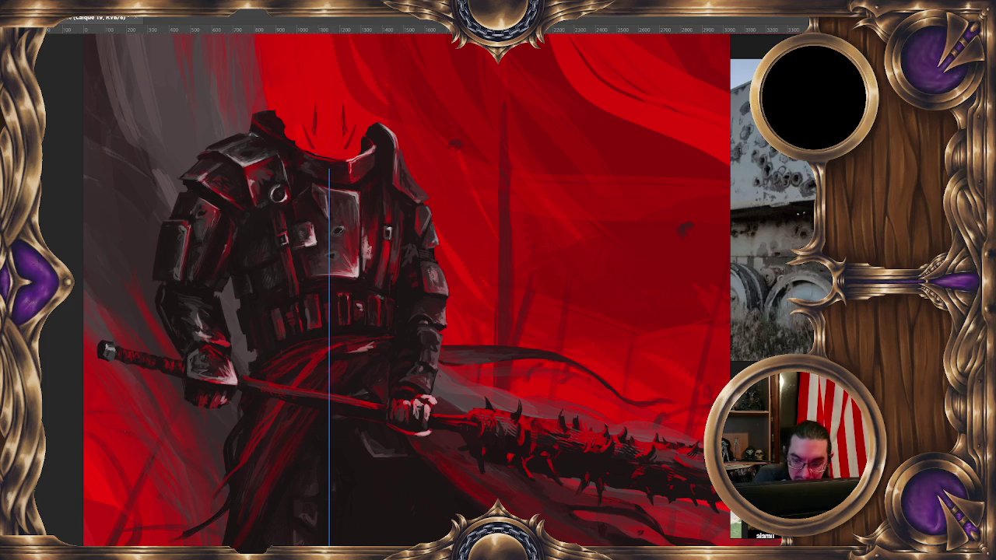
pyautogui.hotkey('ctrl', 'z')
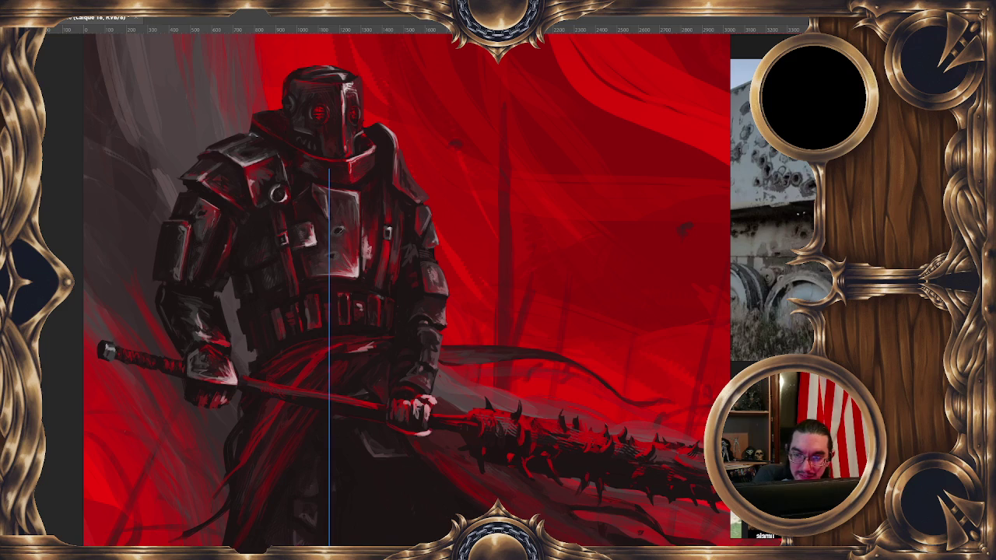
pyautogui.moveTo(321, 113); pyautogui.dragTo(490, 113)
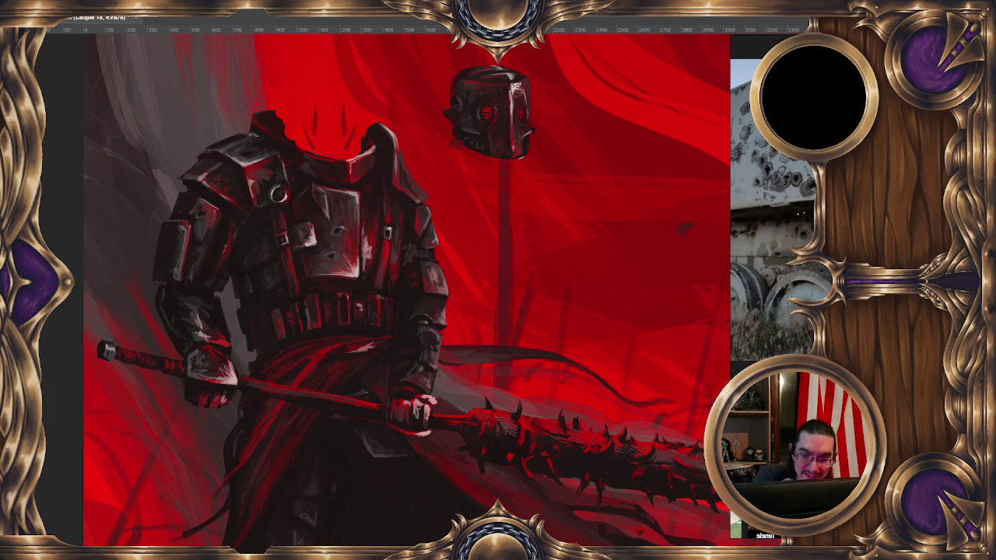
# Step: On Calque 19, centre the symmetry axis, then sketch and fill a dark, narrow helm outline
pyautogui.click(319, 125)
pyautogui.moveTo(319, 124); pyautogui.dragTo(318, 126)
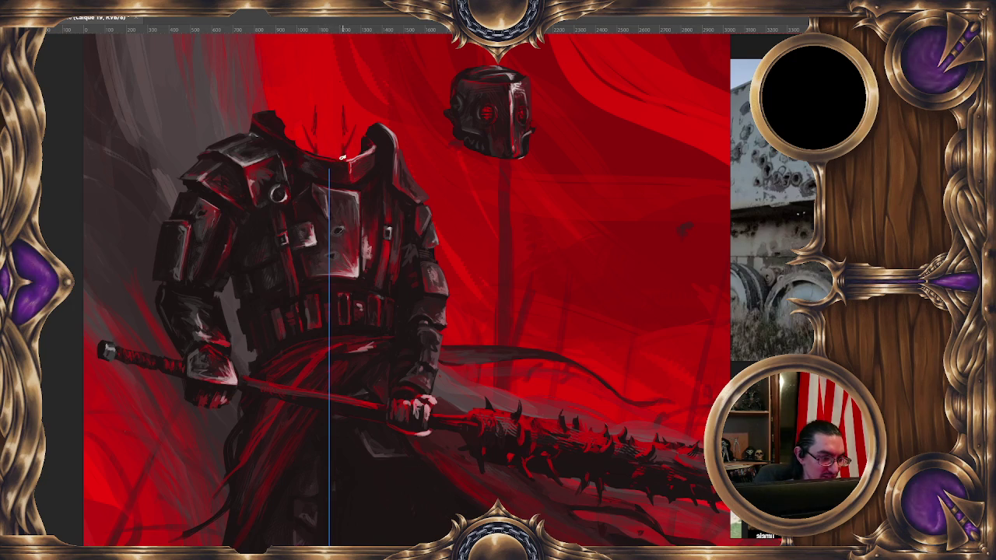
pyautogui.moveTo(360, 130); pyautogui.dragTo(363, 108)
pyautogui.moveTo(297, 129); pyautogui.dragTo(297, 100)
pyautogui.moveTo(360, 110)
pyautogui.mouseDown()
pyautogui.moveTo(360, 93)
pyautogui.moveTo(305, 106)
pyautogui.moveTo(358, 116)
pyautogui.moveTo(338, 143)
pyautogui.mouseUp()
pyautogui.moveTo(323, 118); pyautogui.dragTo(318, 152)
pyautogui.moveTo(340, 132); pyautogui.dragTo(331, 152)
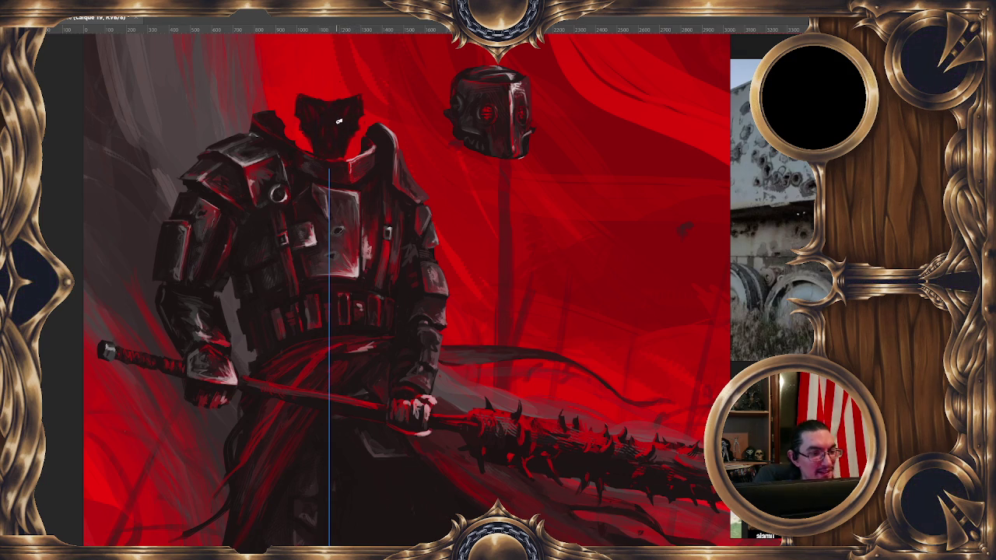
# Step: Resize the brush, paint the helm's flat top, red eye holes and highlight, then zoom out
pyautogui.moveTo(327, 95); pyautogui.dragTo(346, 113)
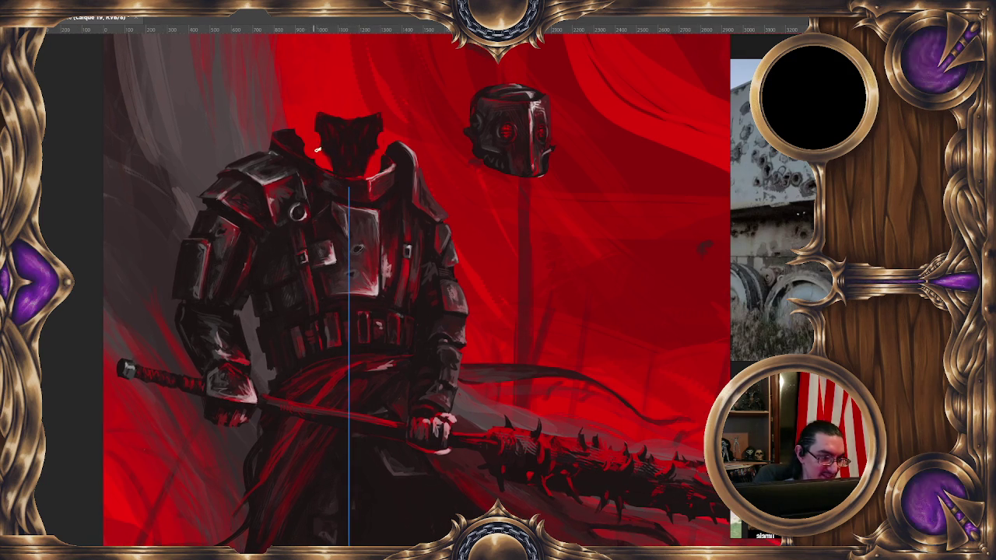
pyautogui.keyDown('alt'); pyautogui.rightClick(319, 137); pyautogui.keyUp('alt')
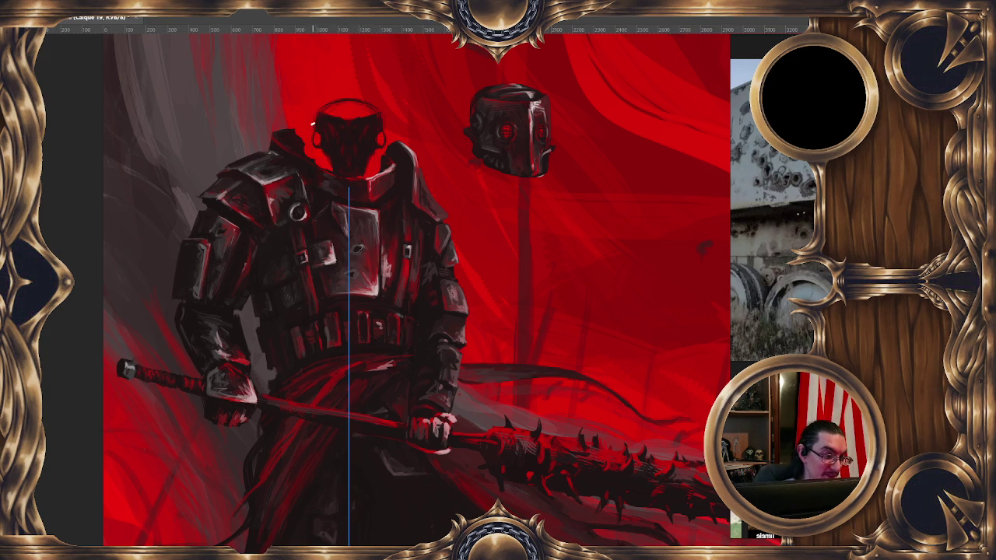
pyautogui.moveTo(408, 130); pyautogui.dragTo(404, 149)
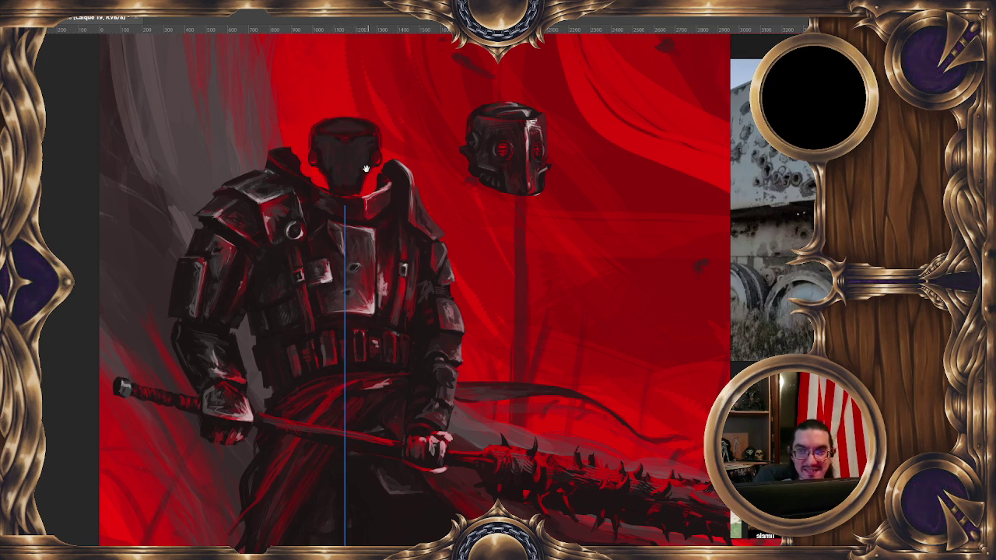
pyautogui.moveTo(353, 135); pyautogui.dragTo(360, 146)
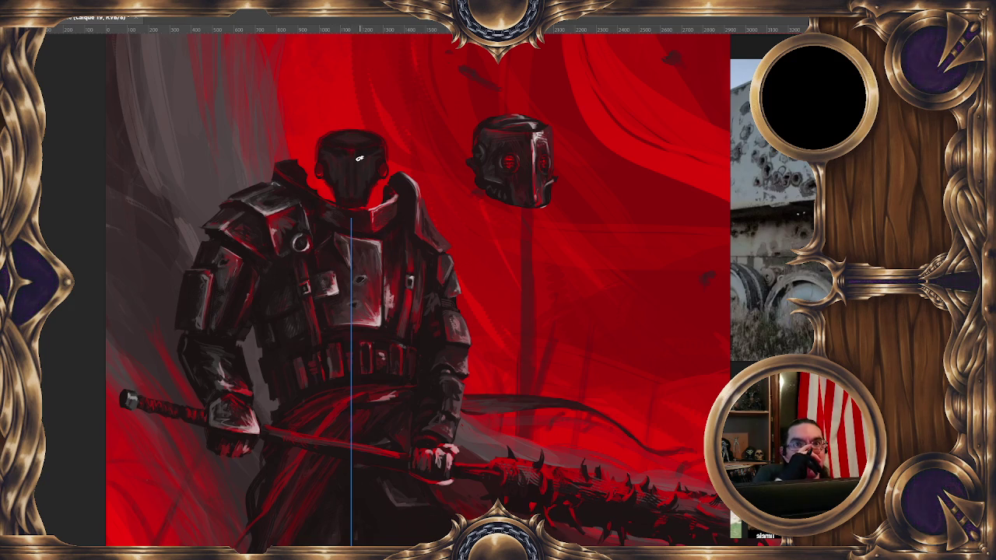
pyautogui.hotkey('ctrl', '-')
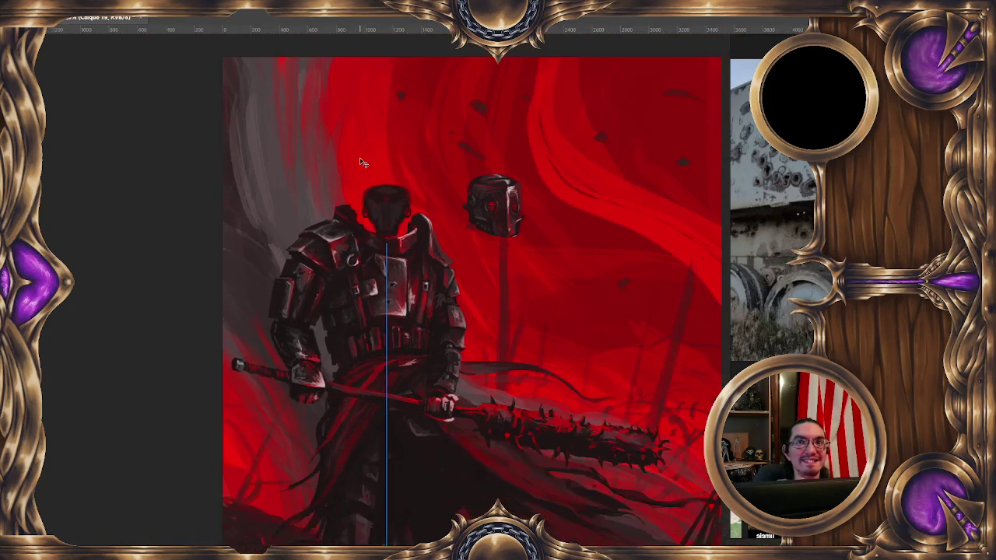
# Step: Zoom out, centre the whole knight painting in view, and hide the symmetry guide line
pyautogui.hotkey('ctrl', '-')
pyautogui.hotkey('ctrl', '-')
pyautogui.moveTo(565, 378); pyautogui.dragTo(487, 329)
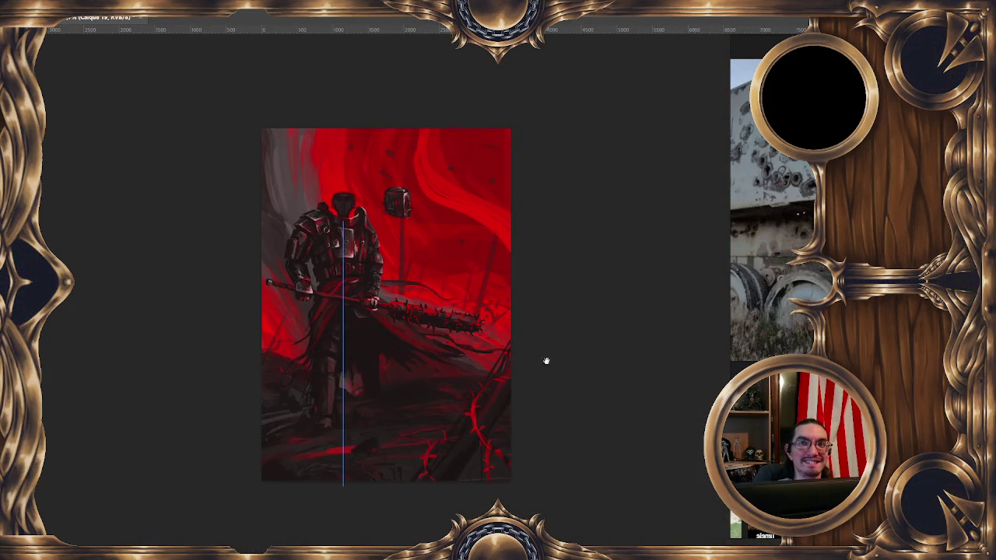
pyautogui.moveTo(538, 355); pyautogui.dragTo(558, 353)
pyautogui.hotkey('ctrl', '+')
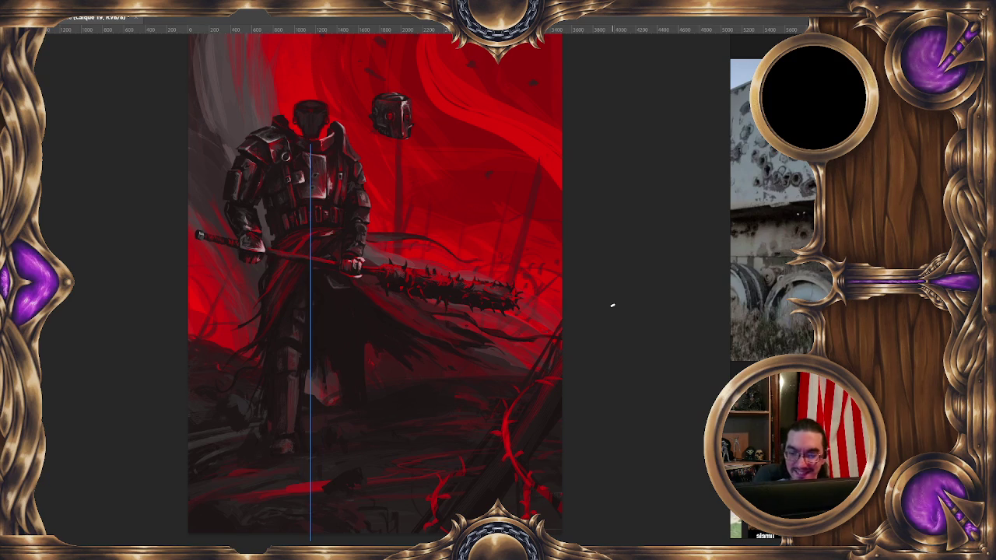
pyautogui.hotkey('ctrl', 'h')
# Step: Turn the canvas view upside down and zoom in on the helmet and lantern
pyautogui.moveTo(343, 414)
pyautogui.mouseDown()
pyautogui.moveTo(455, 285)
pyautogui.moveTo(438, 282)
pyautogui.moveTo(565, 149)
pyautogui.mouseUp()
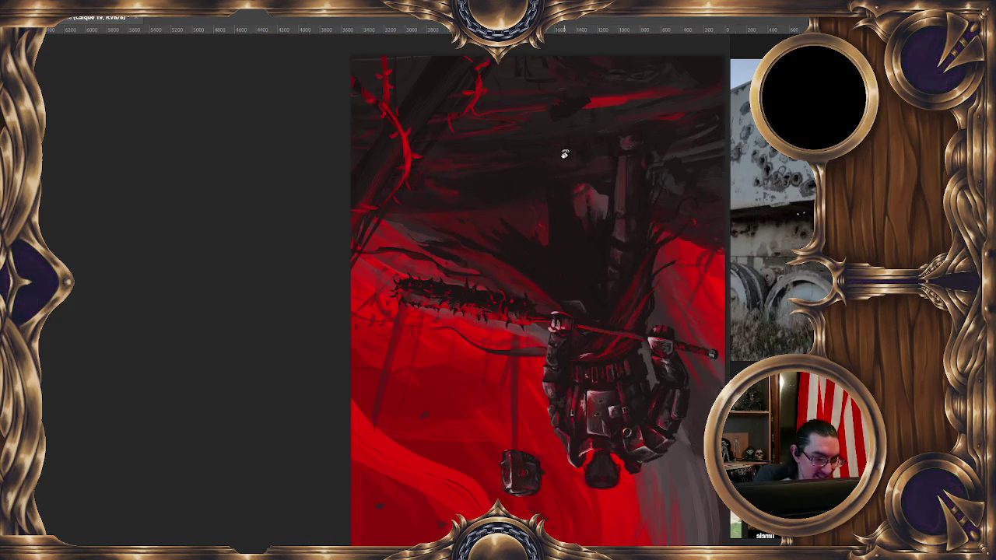
pyautogui.scroll(3, 536, 195)
pyautogui.scroll(2, 489, 257)
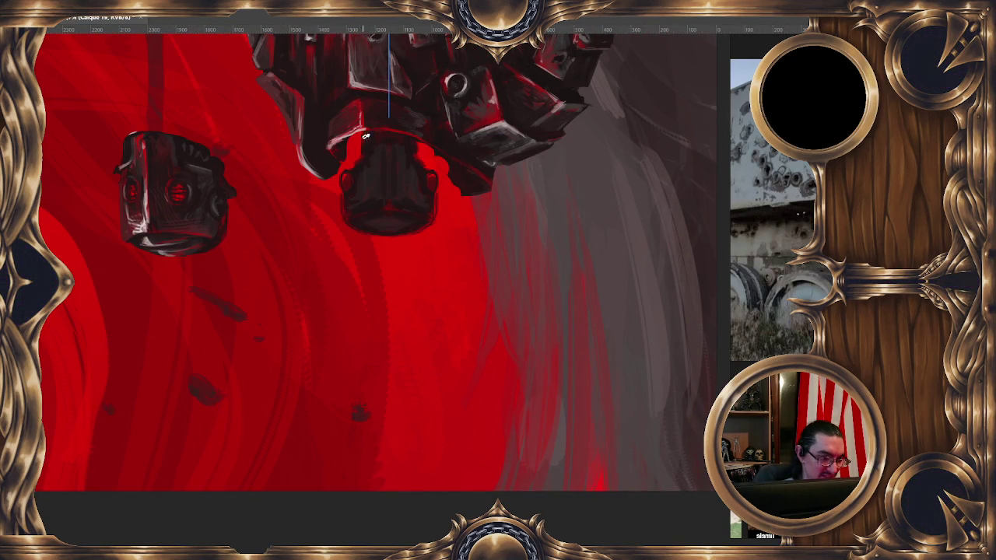
# Step: Paint mirrored dark shading down the helm's sides, then turn symmetry off and shrink the brush to 16 px
pyautogui.moveTo(354, 144); pyautogui.dragTo(352, 168)
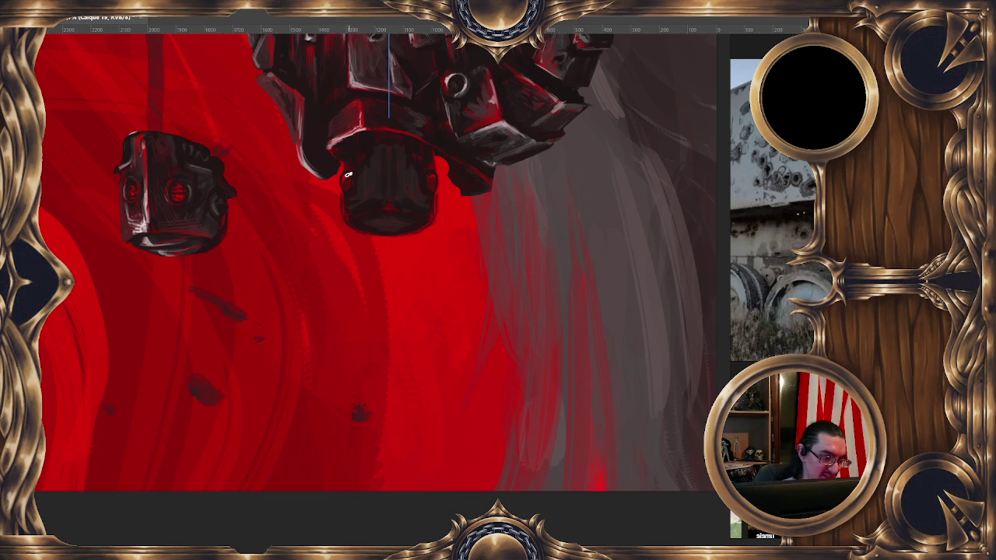
pyautogui.press('[')
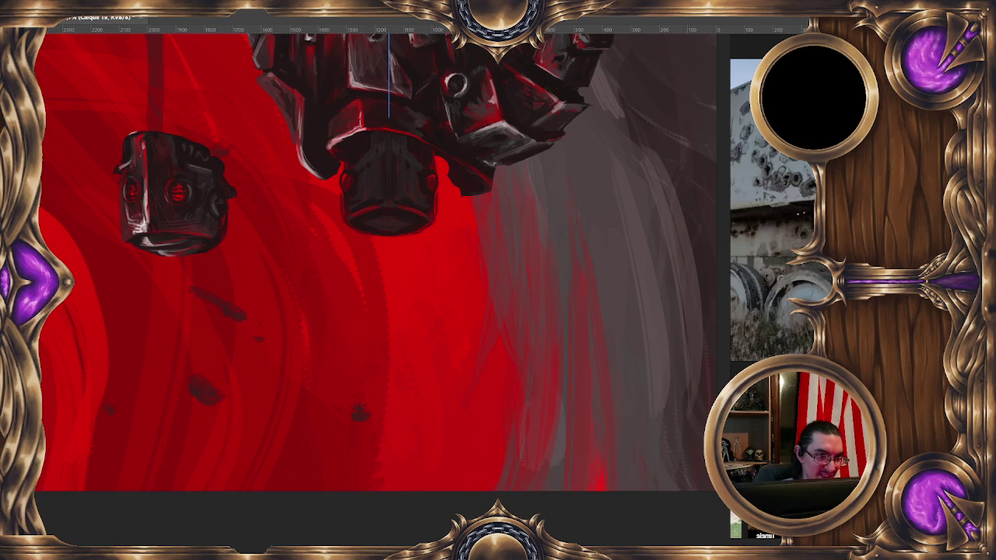
pyautogui.click(468, 16)
pyautogui.click(511, 160)
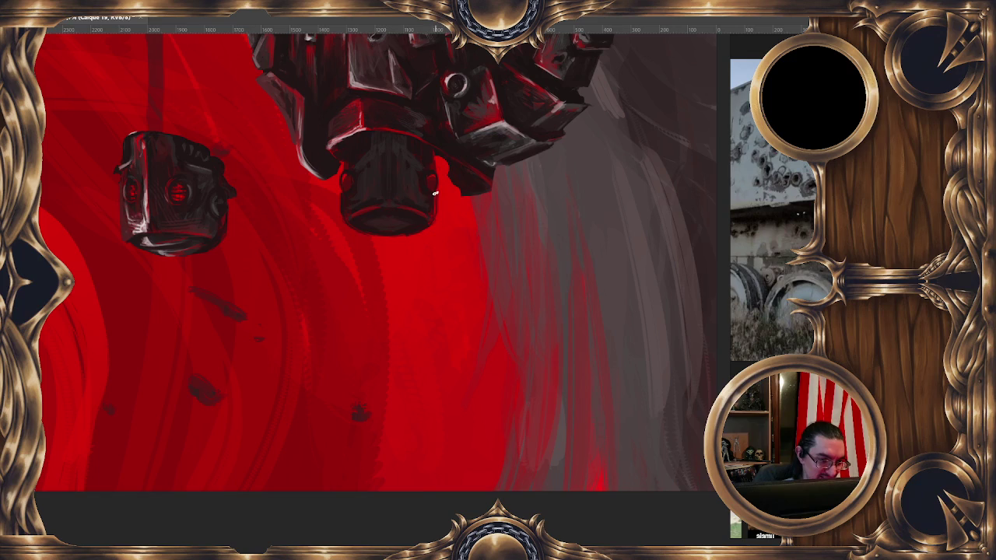
pyautogui.press('[')
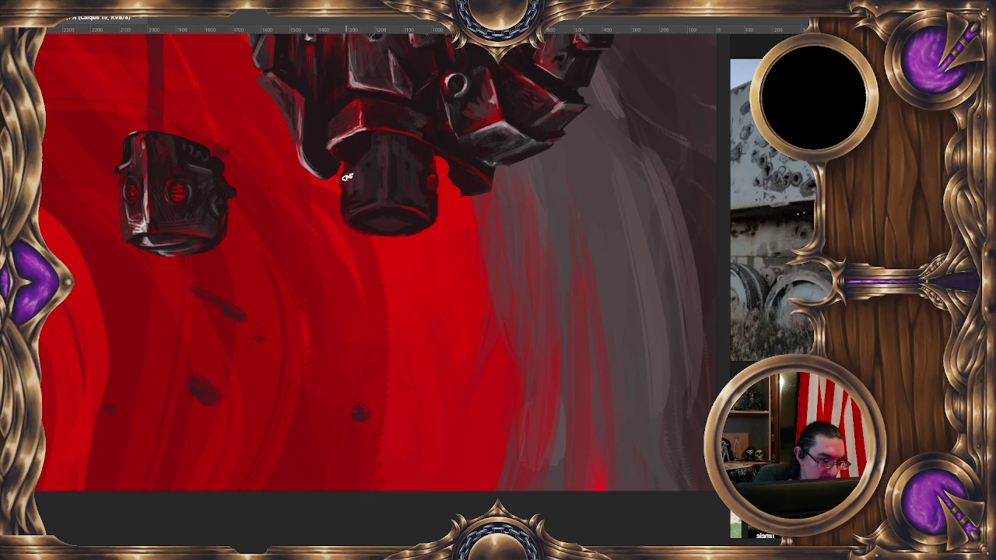
pyautogui.keyDown('alt'); pyautogui.rightClick(355, 166); pyautogui.keyUp('alt')
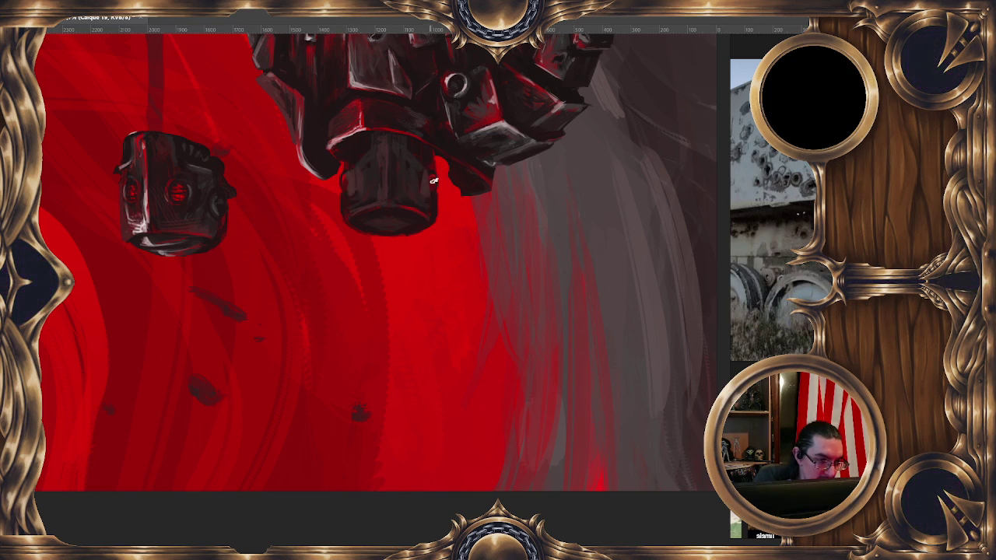
pyautogui.moveTo(433, 157); pyautogui.dragTo(424, 147)
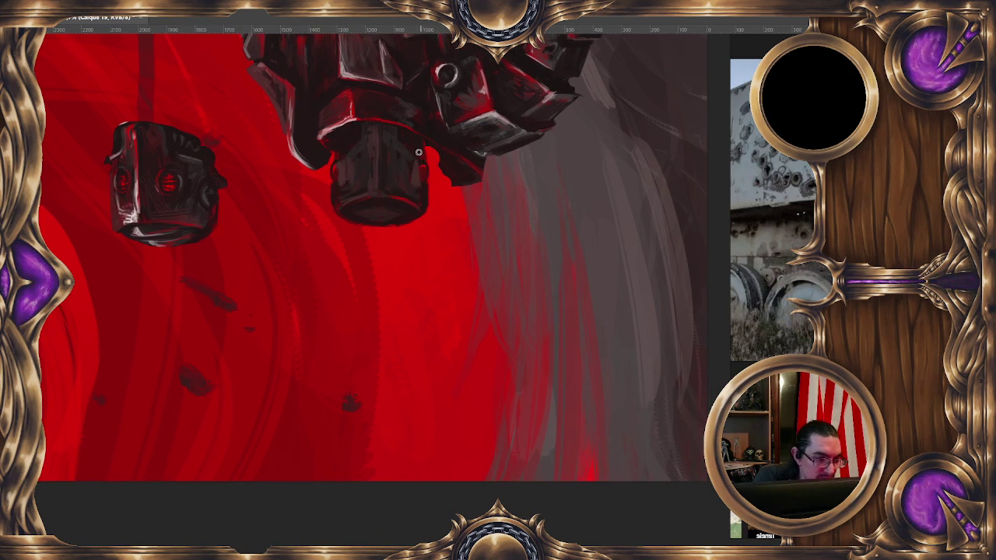
# Step: With a 28 px brush, paint a small white highlight on the bucket helm
pyautogui.keyDown('alt'); pyautogui.rightClick(427, 154); pyautogui.keyUp('alt')
pyautogui.moveTo(422, 161); pyautogui.dragTo(419, 165)
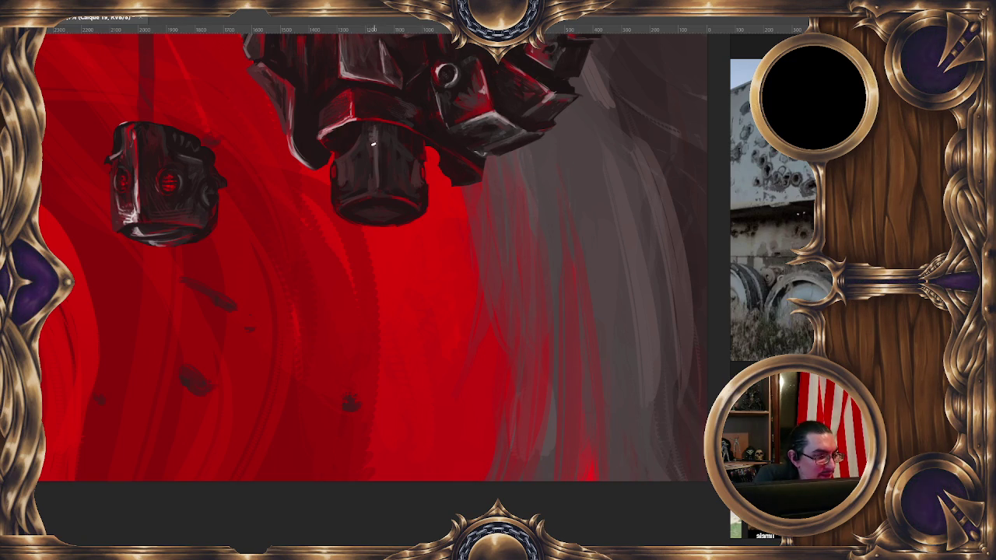
pyautogui.scroll(-1, 480, 63)
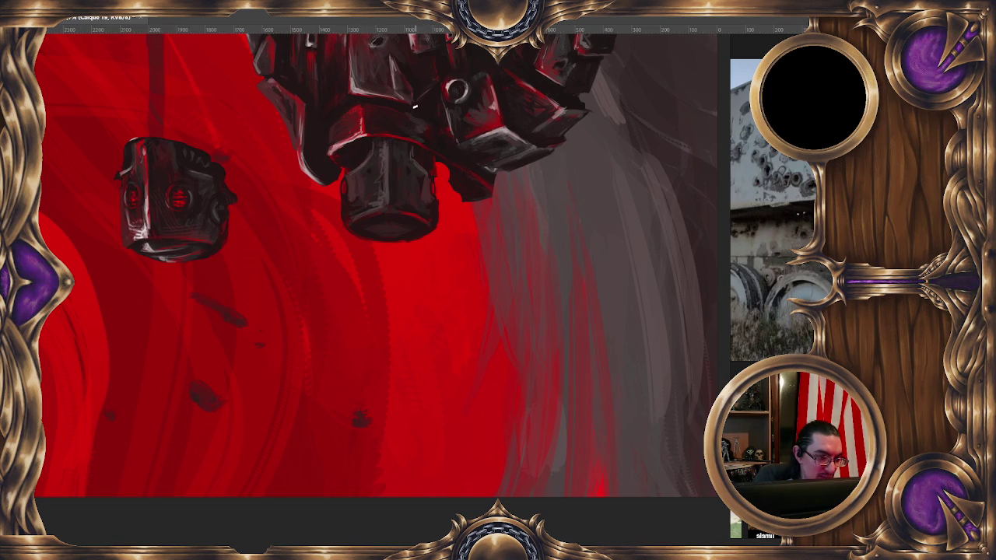
pyautogui.rightClick(462, 22)
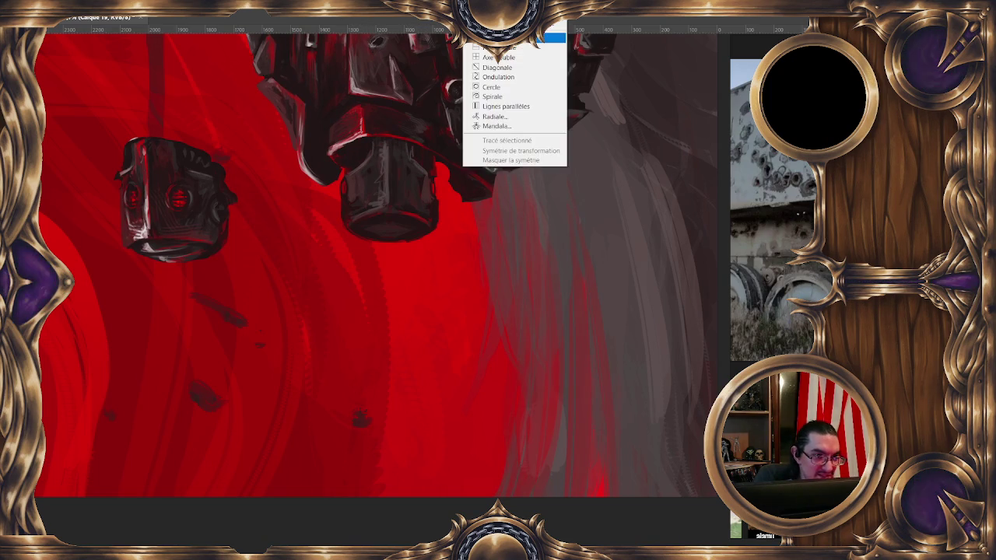
# Step: Choose Vertical symmetry and place the mirror axis through the middle of the helm
pyautogui.click(482, 117)
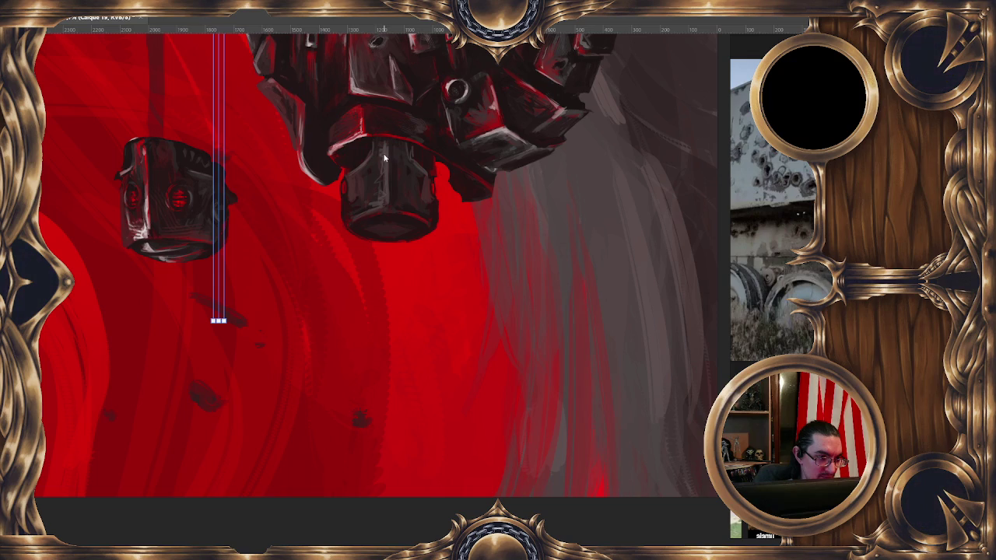
pyautogui.click(463, 22)
pyautogui.click(510, 159)
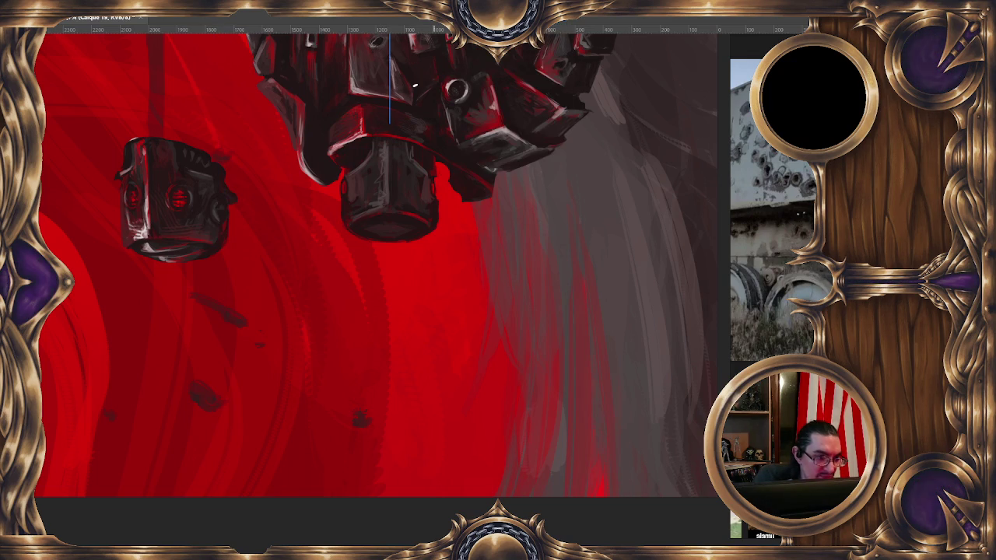
pyautogui.scroll(-1, 417, 137)
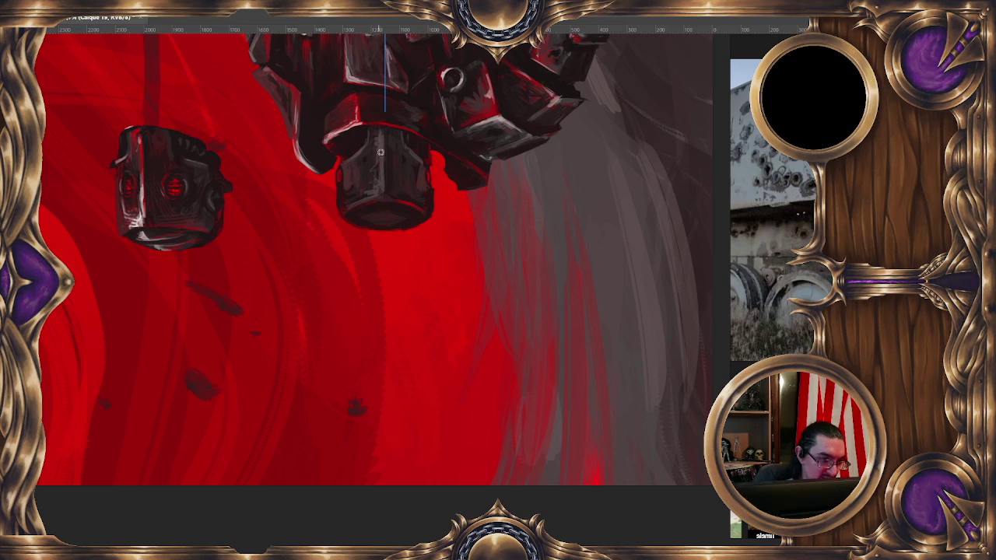
# Step: Sample the helm's dark metal colours from the painting
pyautogui.keyDown('alt'); pyautogui.click(381, 150); pyautogui.keyUp('alt')
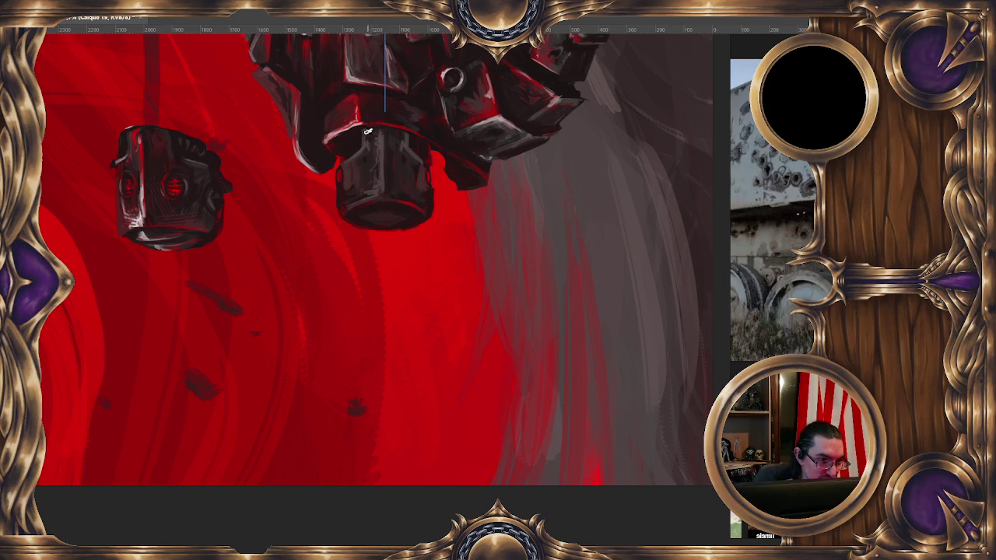
pyautogui.keyDown('alt'); pyautogui.click(364, 145); pyautogui.keyUp('alt')
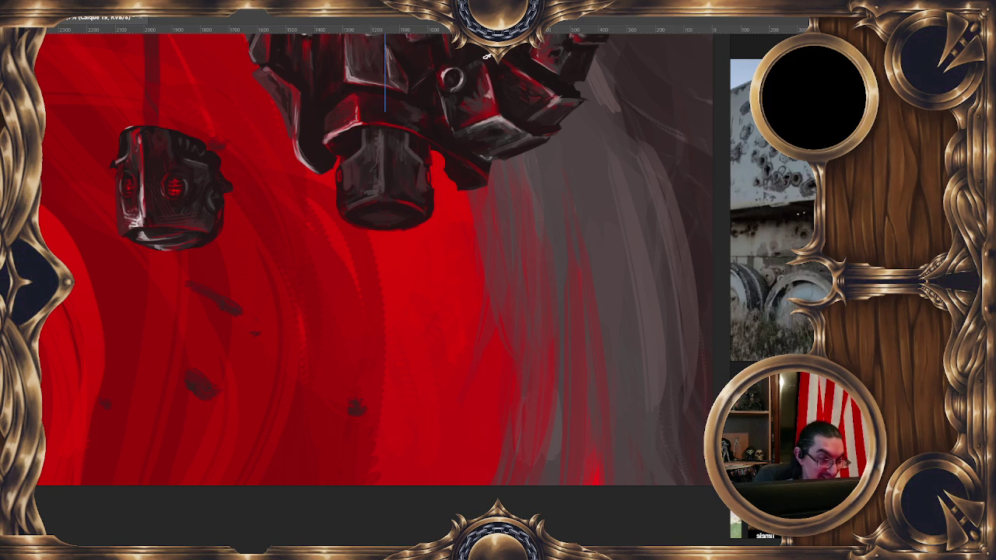
pyautogui.rightClick(459, 29)
pyautogui.press('Escape')
pyautogui.scroll(-1, 371, 174)
pyautogui.keyDown('alt'); pyautogui.click(371, 173); pyautogui.keyUp('alt')
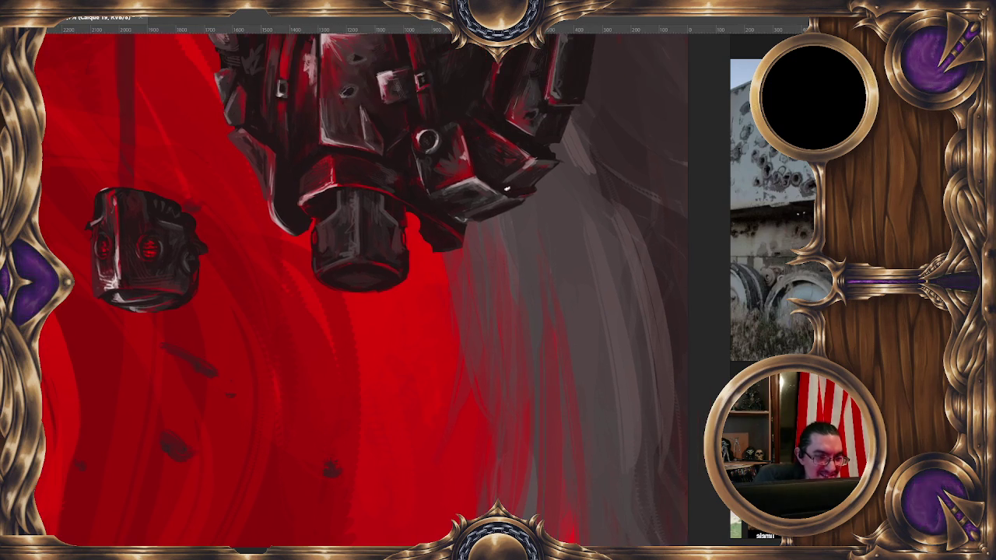
# Step: Sample a grey from the background and the helm's dark colour
pyautogui.scroll(4, 515, 140)
pyautogui.keyDown('ctrl'); pyautogui.click(503, 94); pyautogui.keyUp('ctrl')
pyautogui.scroll(-1, 355, 259)
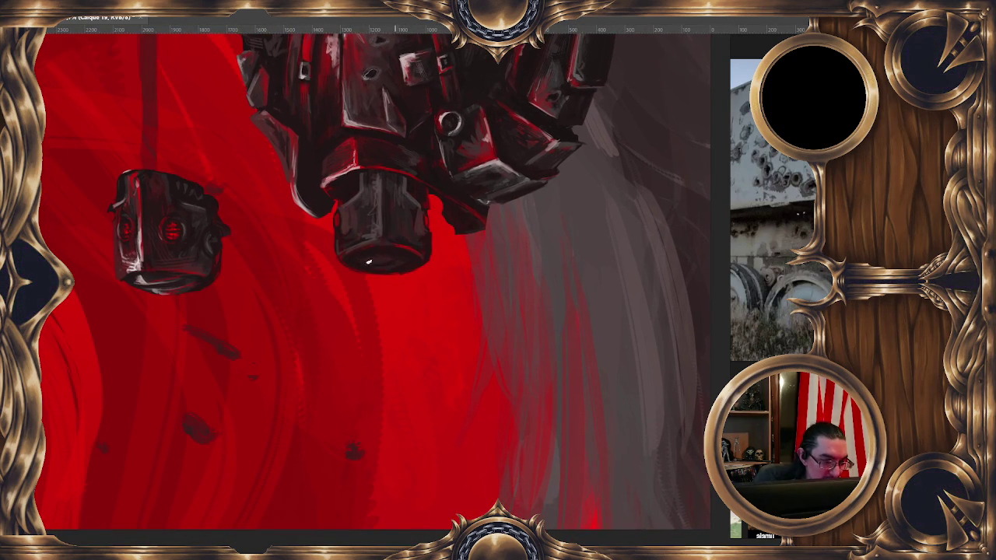
pyautogui.keyDown('alt'); pyautogui.click(371, 234); pyautogui.keyUp('alt')
pyautogui.scroll(-1, 397, 256)
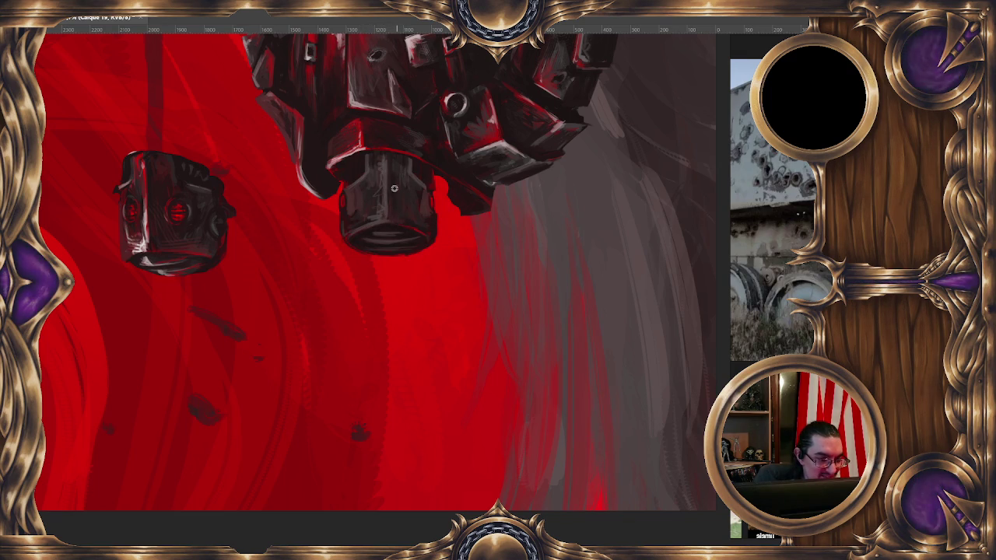
# Step: Brush ridged bands around the base of the helm, panning the view down
pyautogui.press('b')
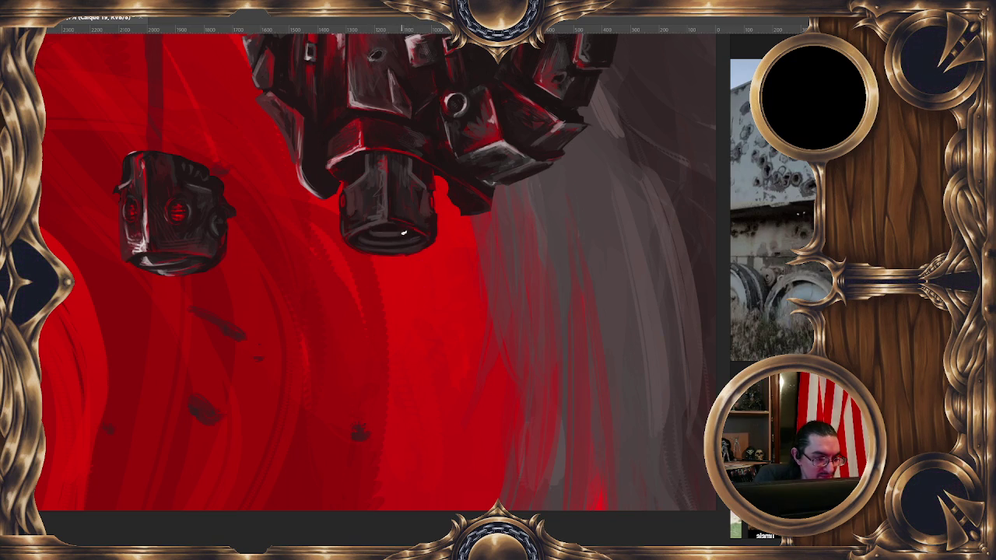
pyautogui.moveTo(407, 241); pyautogui.dragTo(405, 276)
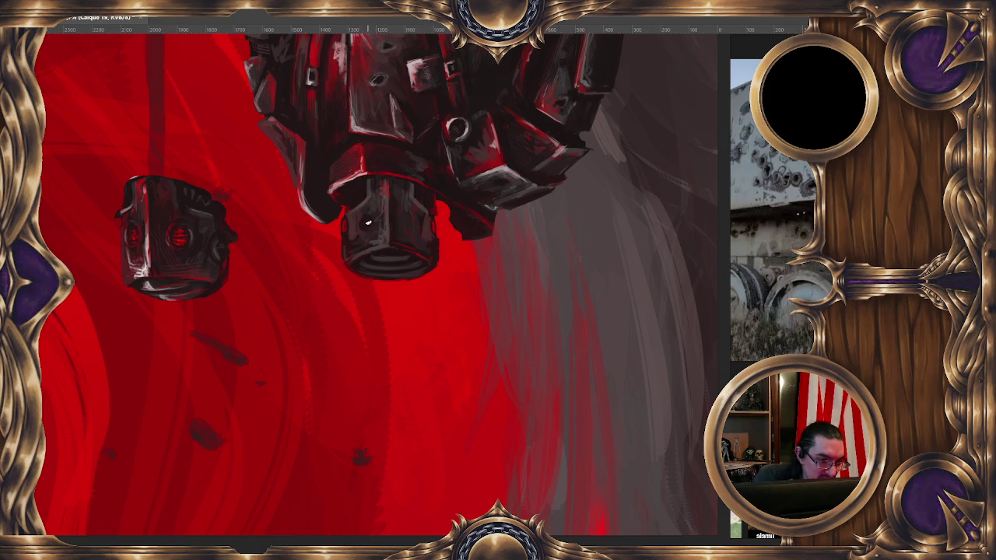
pyautogui.click(467, 11)
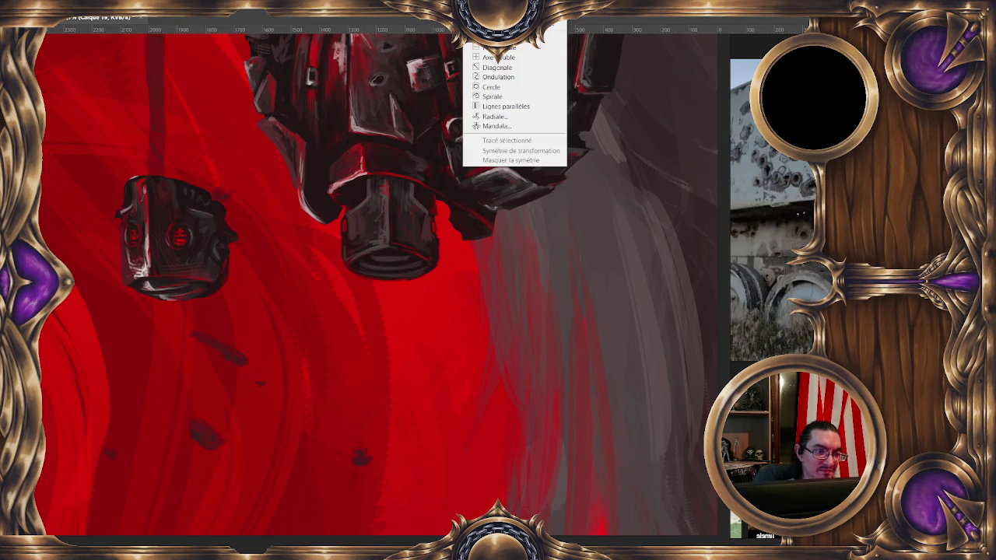
# Step: Set a vertical mirror axis through the helm and choose a darker red foreground colour
pyautogui.click(384, 212)
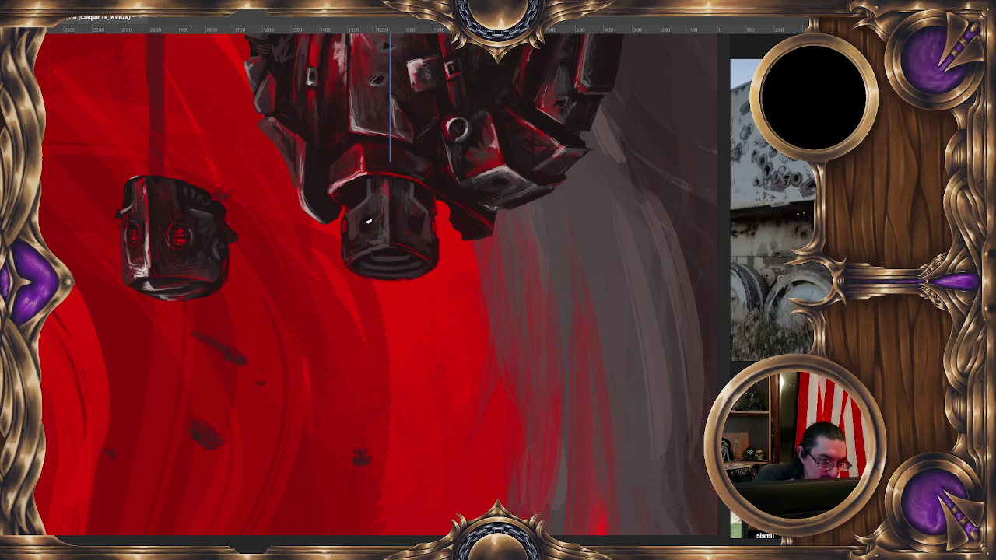
pyautogui.press('F12')
pyautogui.click(238, 349)
pyautogui.click(378, 256)
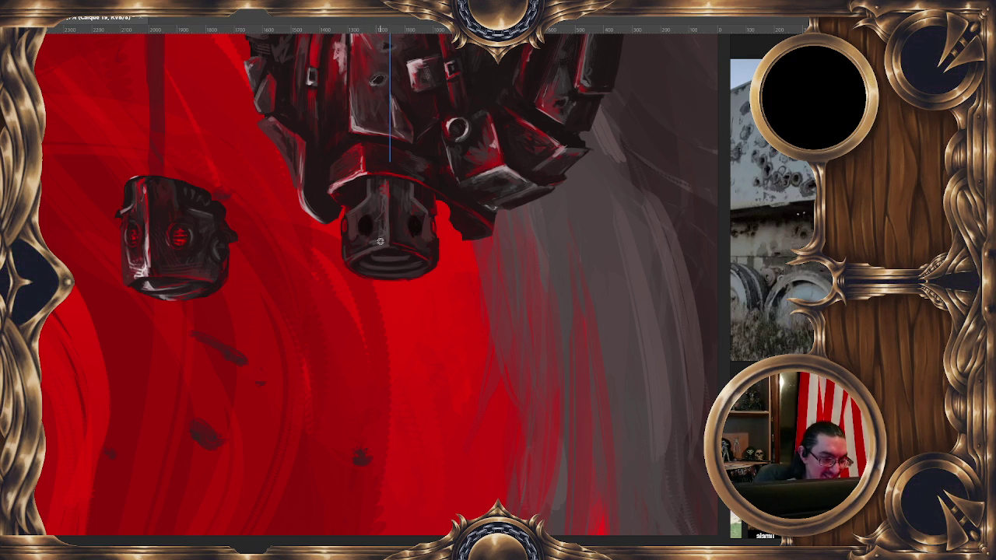
# Step: Shrink the brush to 20 px and paint the two mirrored eye holes
pyautogui.moveTo(368, 217); pyautogui.dragTo(376, 208)
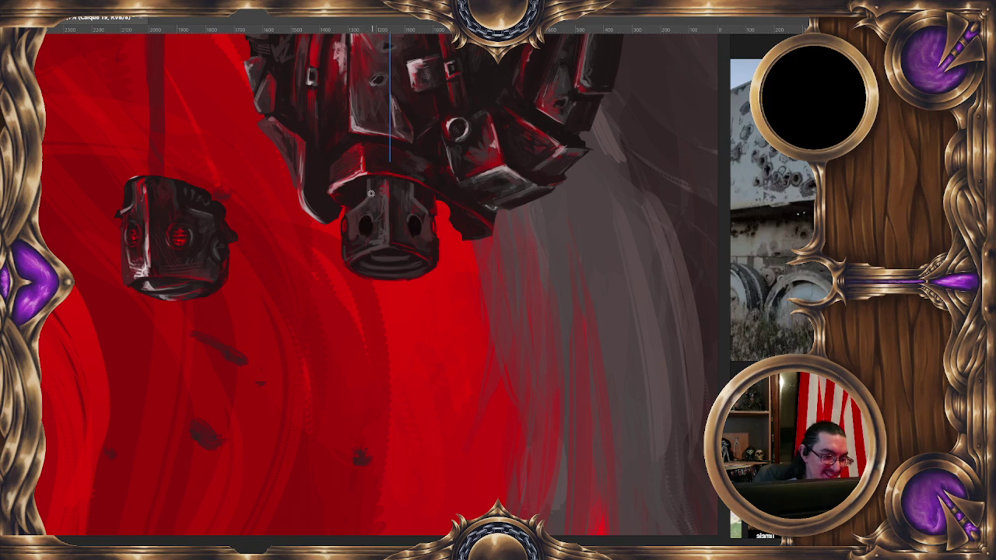
pyautogui.moveTo(364, 210); pyautogui.dragTo(362, 218)
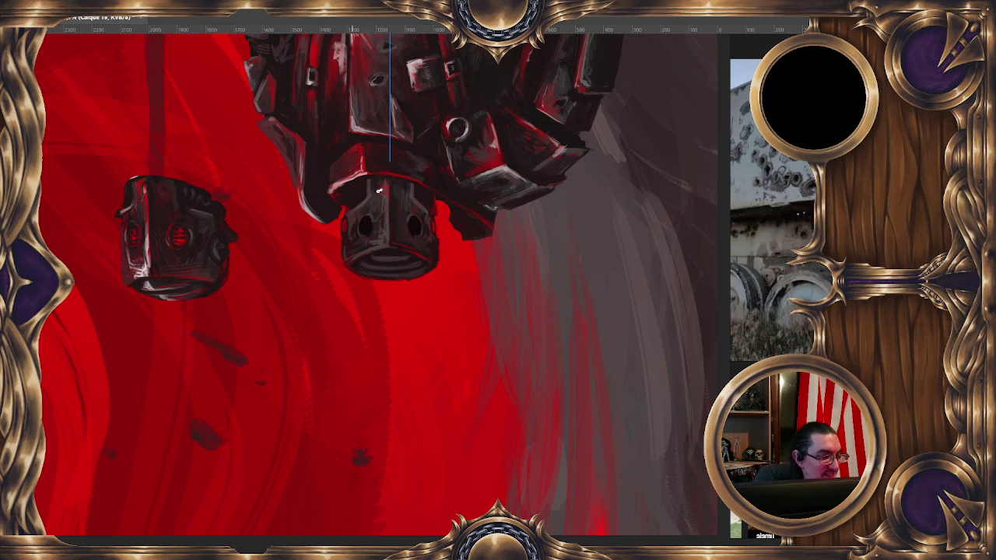
pyautogui.moveTo(390, 162); pyautogui.dragTo(386, 47)
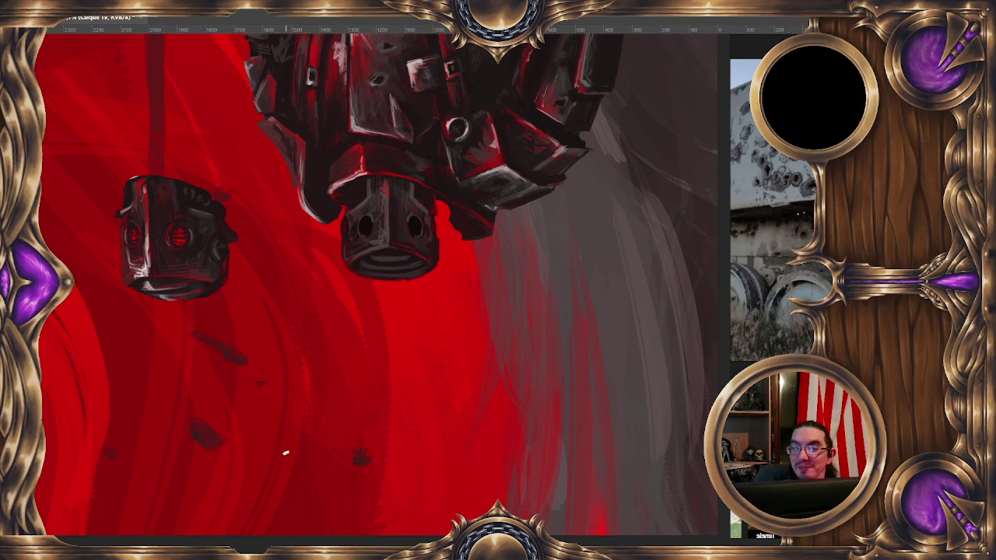
pyautogui.moveTo(371, 345); pyautogui.dragTo(357, 310)
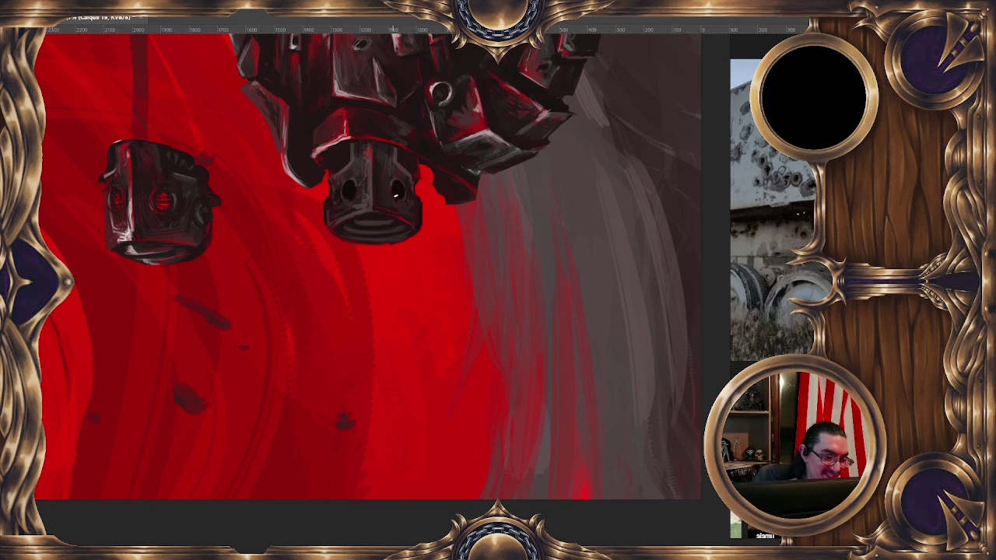
# Step: Refine the eye holes, zooming out to check them against the full knight, then back in
pyautogui.scroll(2, 373, 156)
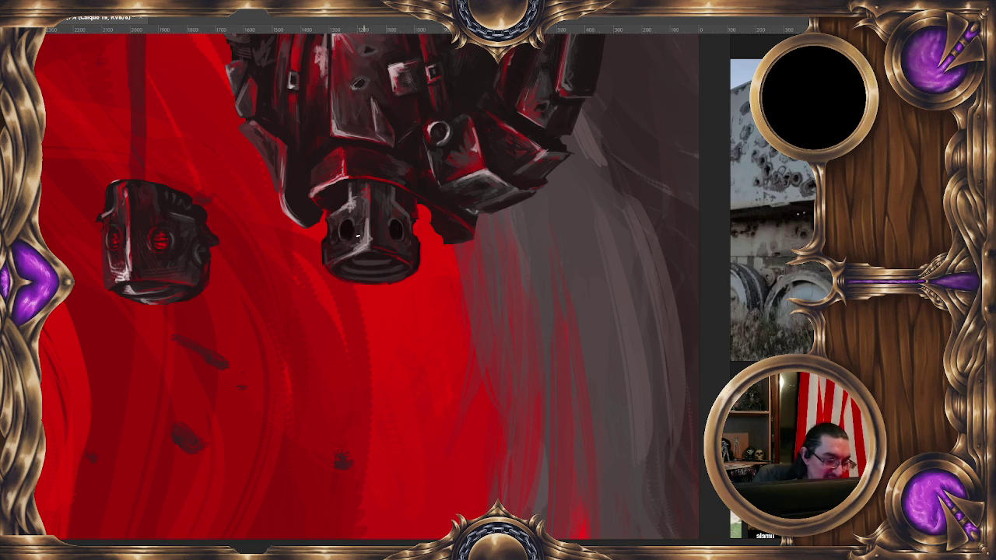
pyautogui.press('-')
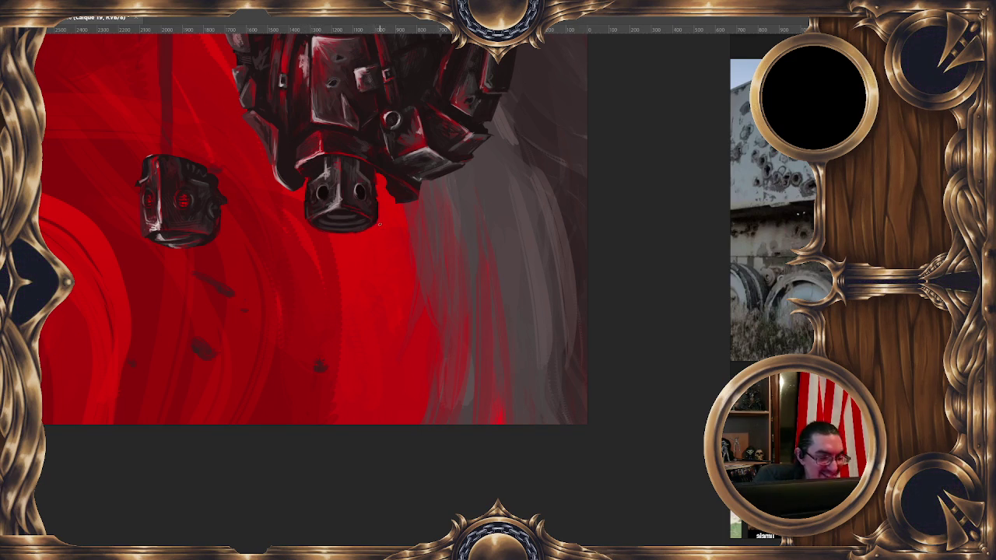
pyautogui.hotkey('ctrl', '-')
pyautogui.hotkey('ctrl', '-')
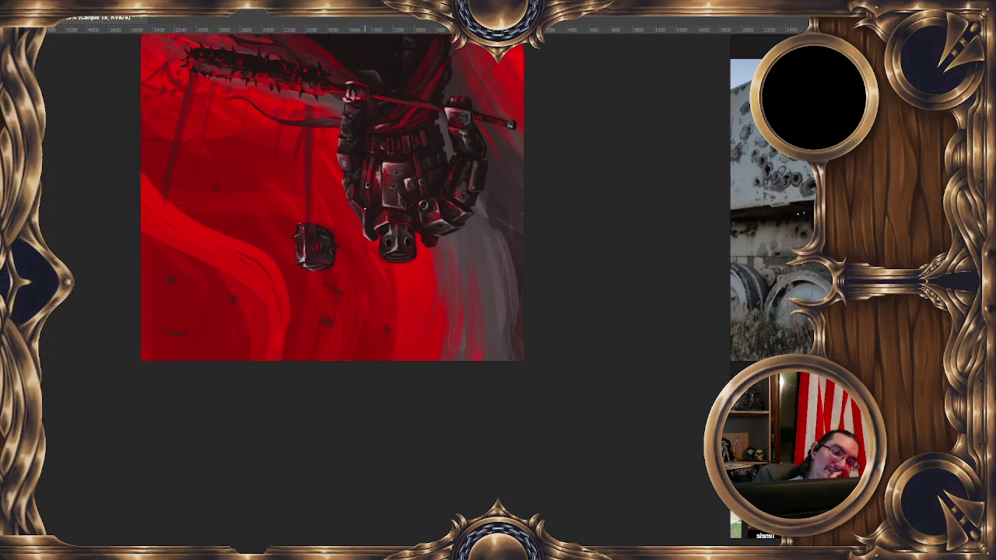
pyautogui.hotkey('ctrl', '+')
pyautogui.hotkey('ctrl', '+')
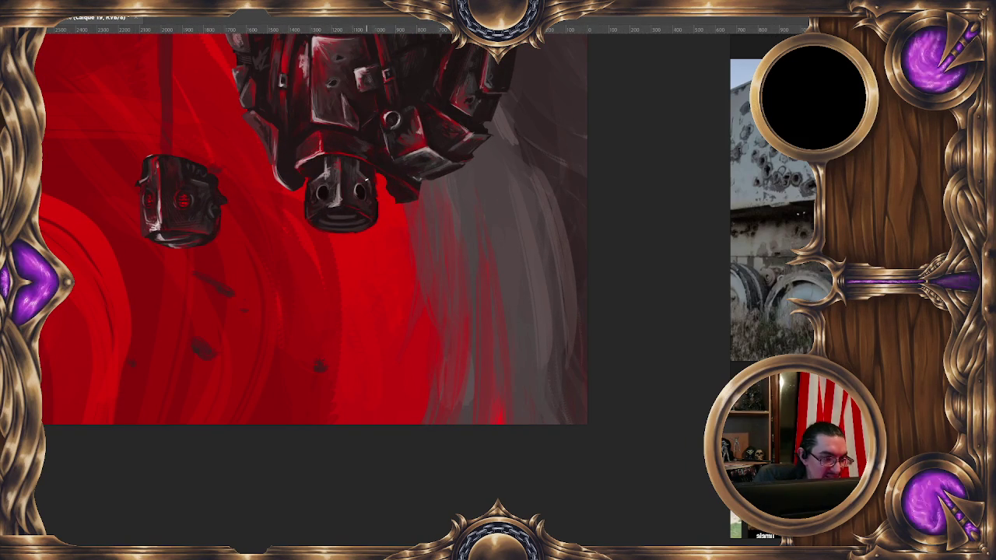
# Step: Warp the central helmet face into a slight curve, then paint a light highlight across its mouth
pyautogui.rightClick(355, 188)
pyautogui.click(433, 291)
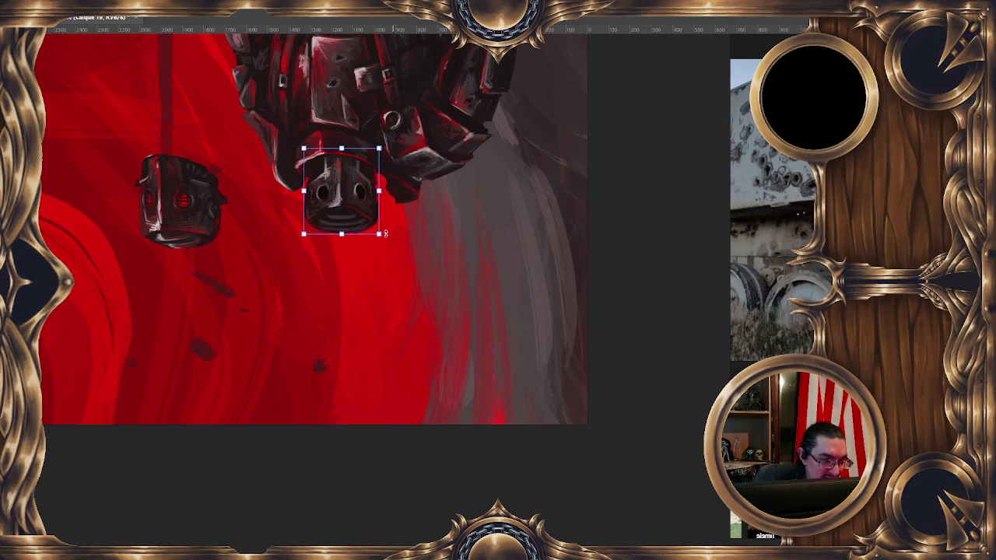
pyautogui.rightClick(350, 183)
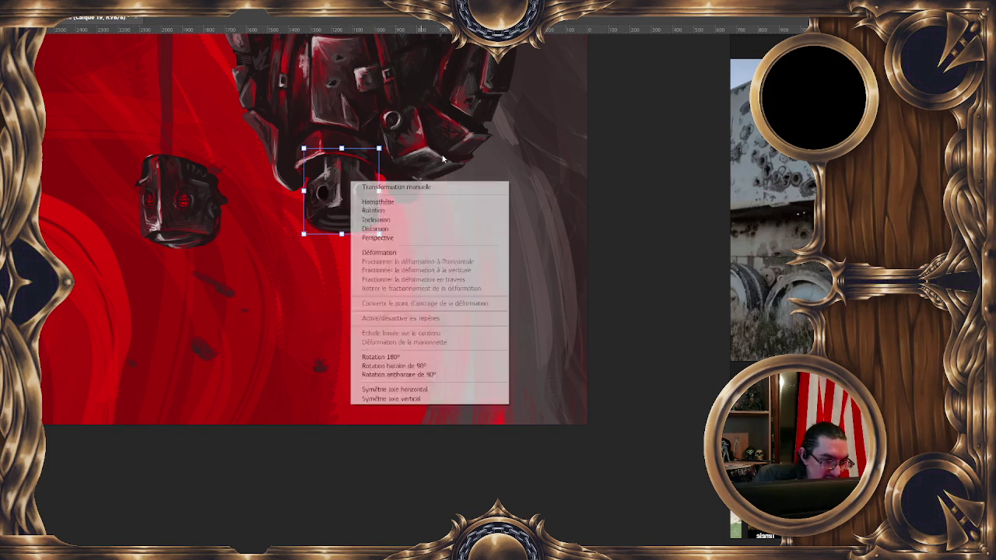
pyautogui.click(379, 252)
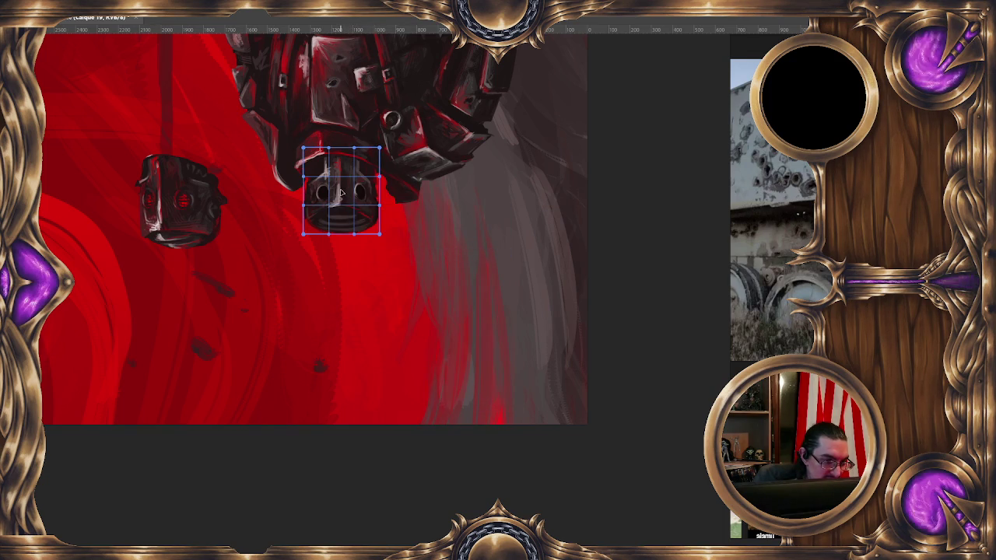
pyautogui.moveTo(341, 192); pyautogui.dragTo(337, 190)
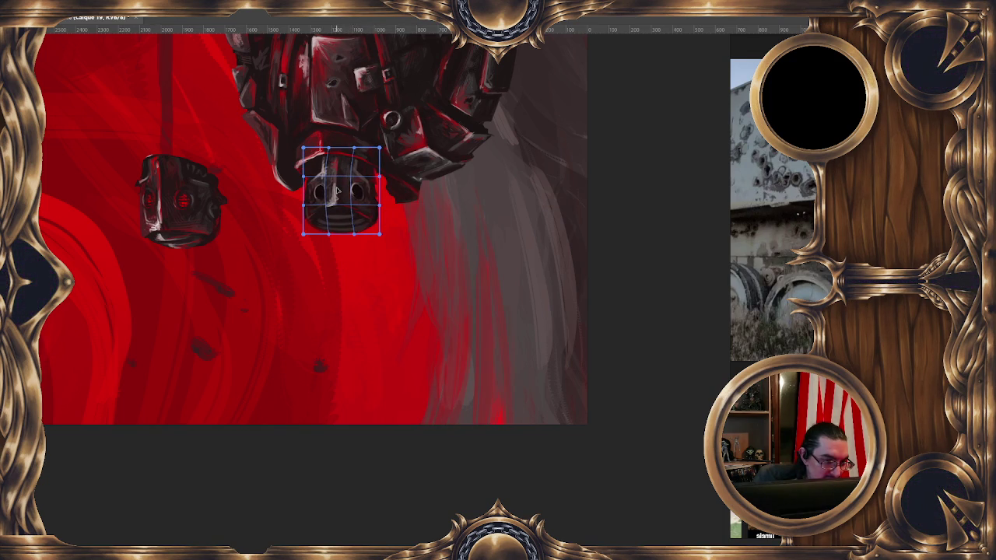
pyautogui.press('Return')
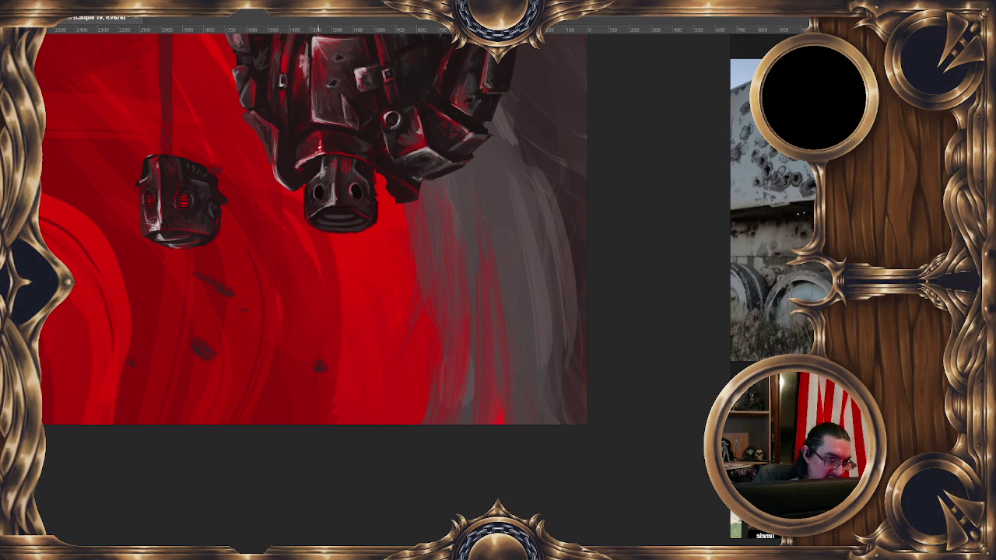
pyautogui.moveTo(394, 215); pyautogui.dragTo(390, 200)
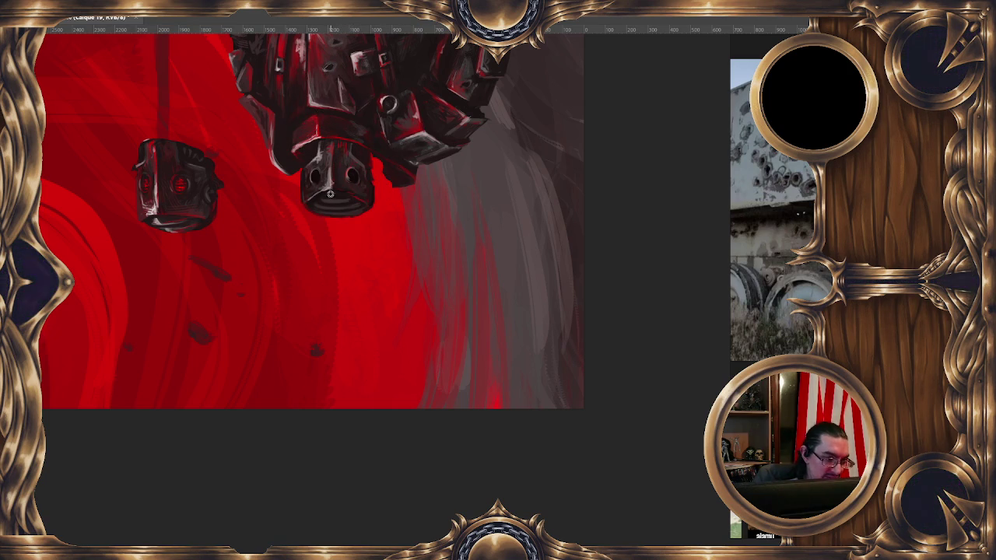
pyautogui.moveTo(325, 198); pyautogui.dragTo(341, 198)
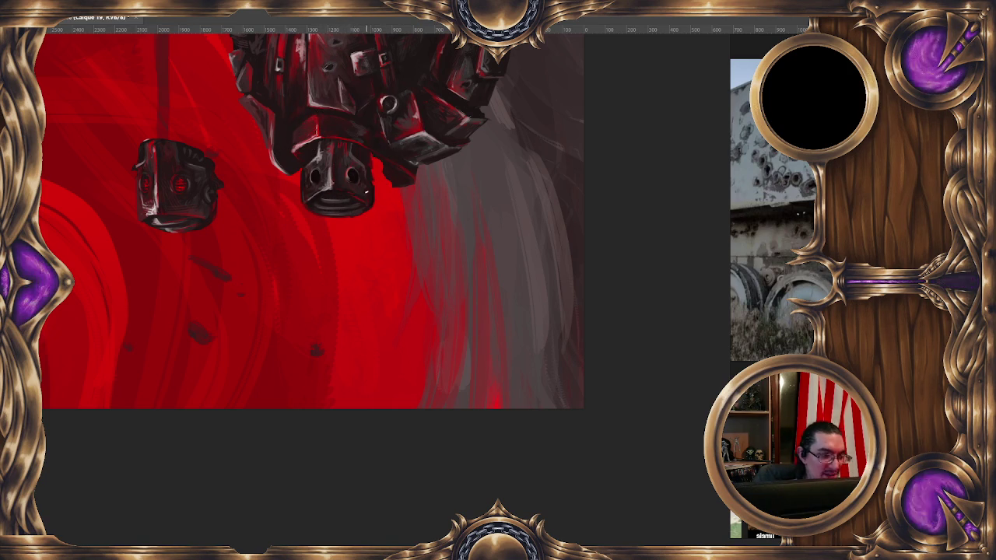
# Step: Zoom out to the full canvas, briefly show the stroke history, then reframe and zoom in on the heads
pyautogui.hotkey('ctrl', '-')
pyautogui.hotkey('ctrl', '-')
pyautogui.hotkey('ctrl', 'z')
pyautogui.hotkey('ctrl', 'z')
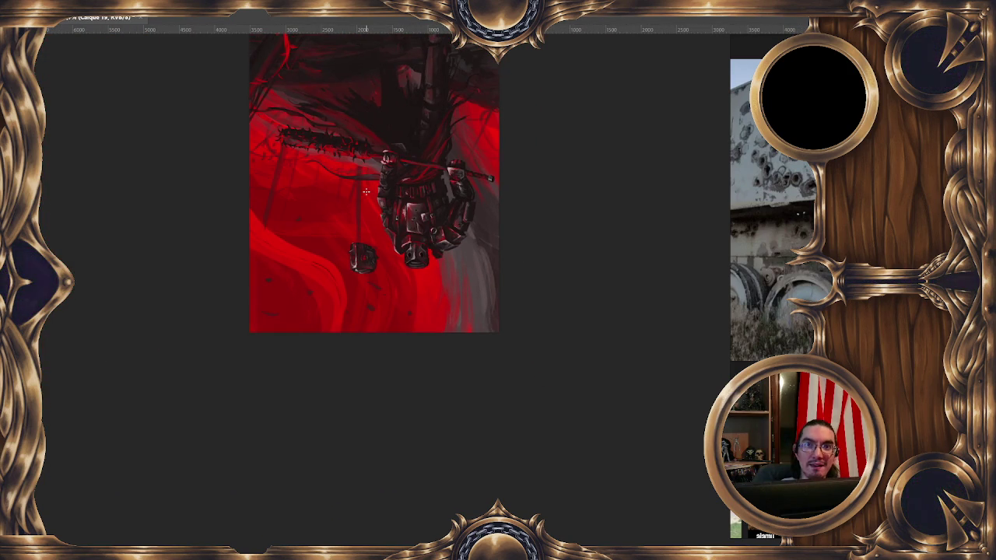
pyautogui.hotkey('ctrl', 'z')
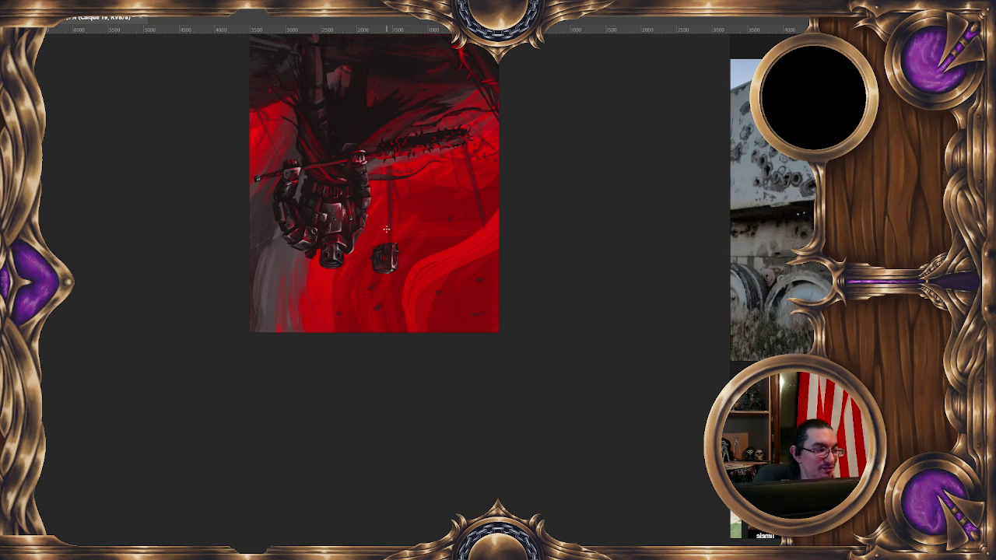
pyautogui.press('Tab')
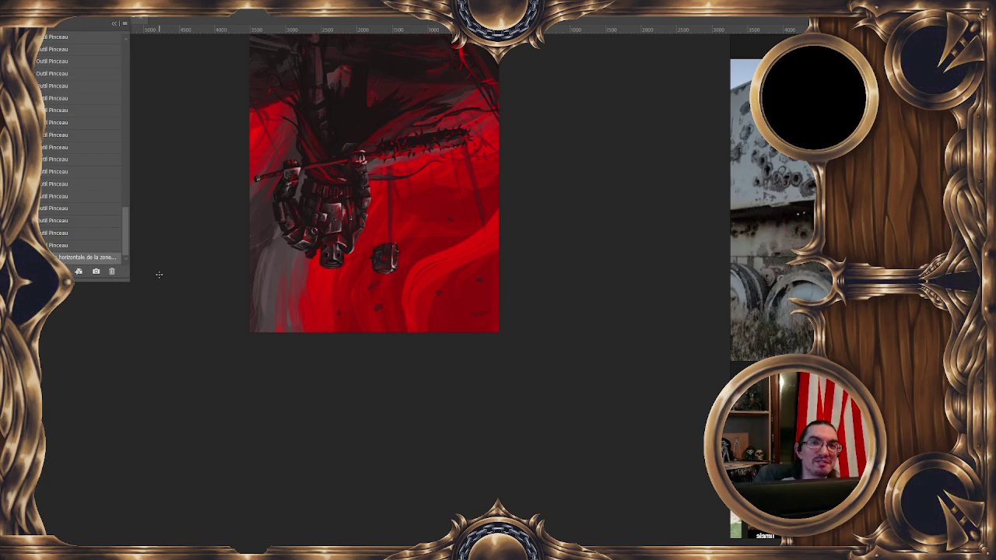
pyautogui.press('Tab')
pyautogui.moveTo(449, 365)
pyautogui.mouseDown()
pyautogui.moveTo(468, 343)
pyautogui.moveTo(493, 344)
pyautogui.mouseUp()
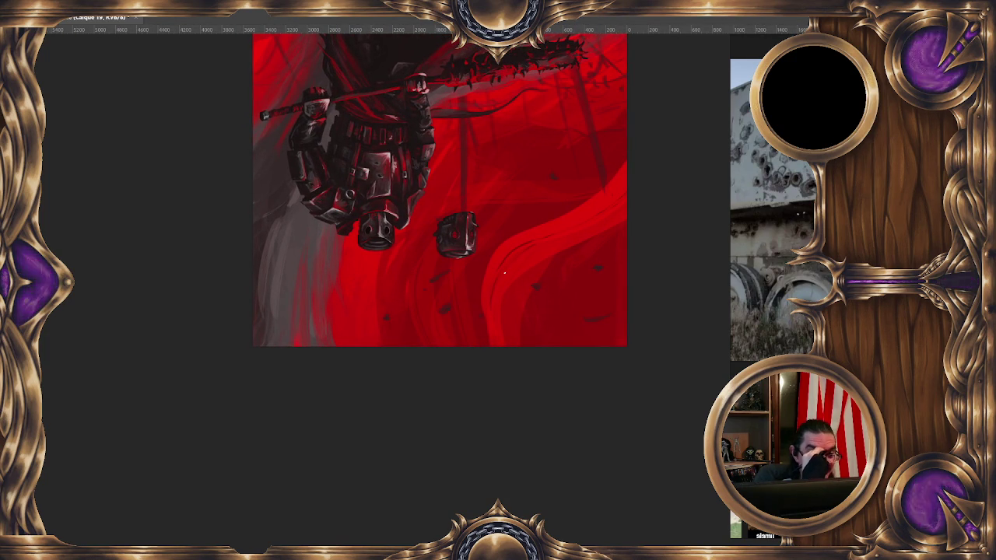
pyautogui.scroll(3, 504, 273)
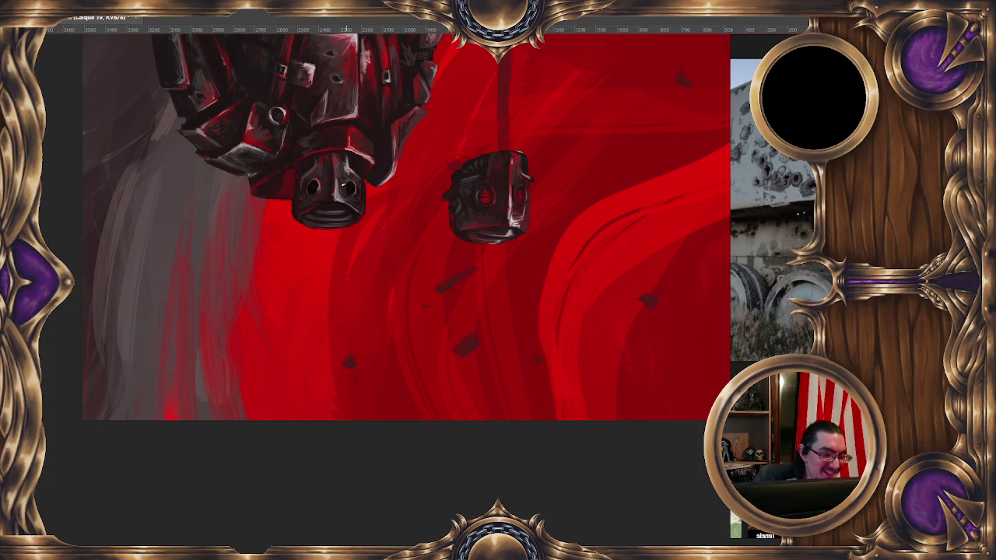
# Step: Sample five colours from the central helmet with the brush
pyautogui.keyDown('ctrl'); pyautogui.click(334, 166); pyautogui.keyUp('ctrl')
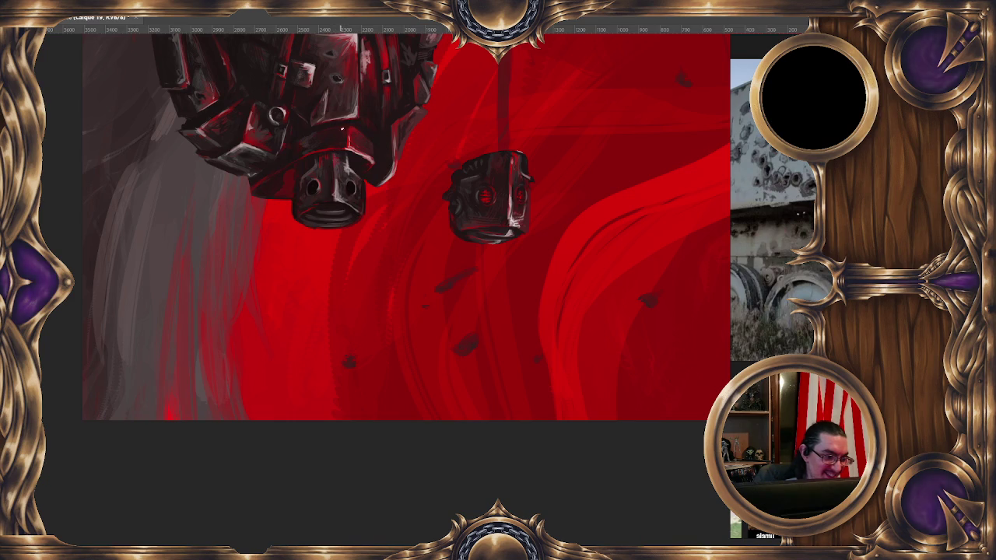
pyautogui.keyDown('ctrl'); pyautogui.click(351, 188); pyautogui.keyUp('ctrl')
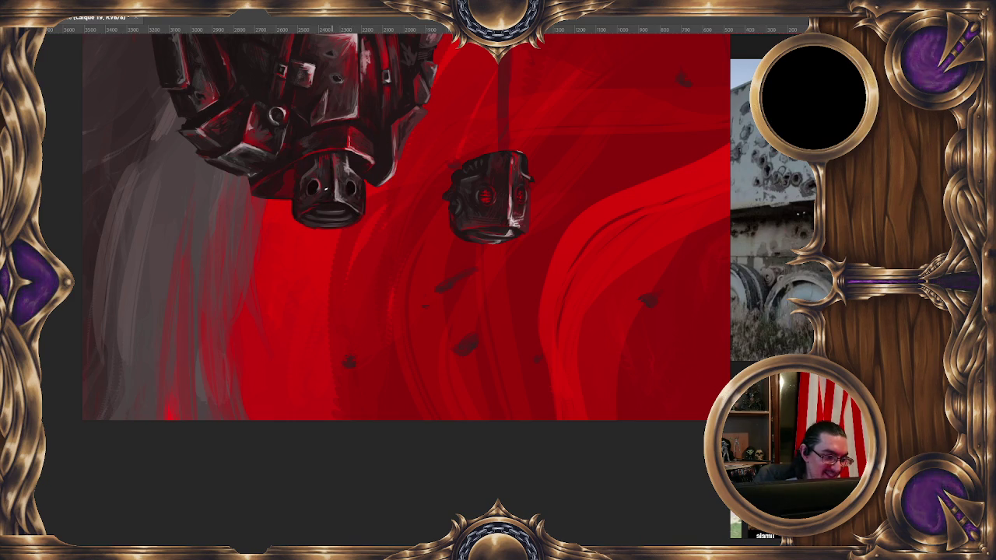
pyautogui.keyDown('ctrl'); pyautogui.click(303, 180); pyautogui.keyUp('ctrl')
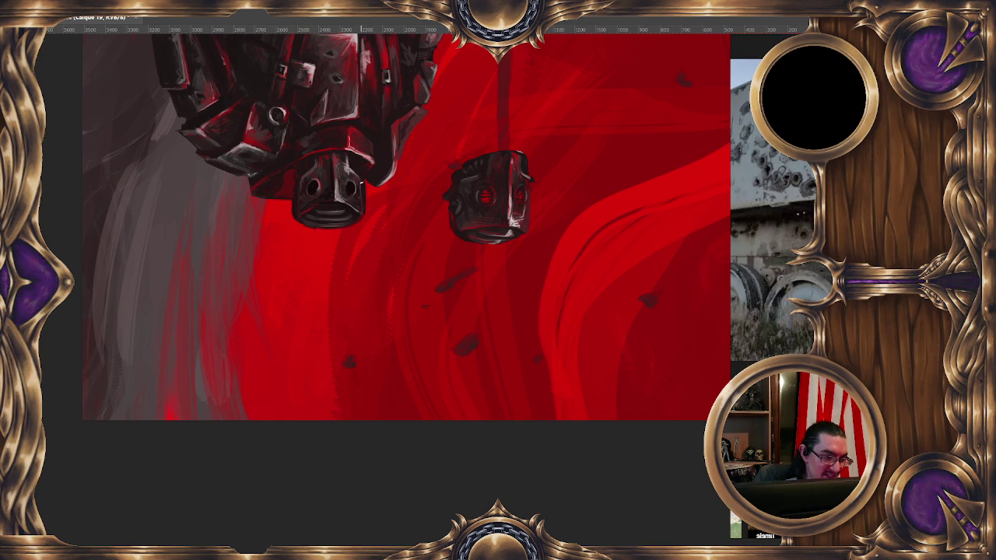
pyautogui.keyDown('ctrl'); pyautogui.click(352, 169); pyautogui.keyUp('ctrl')
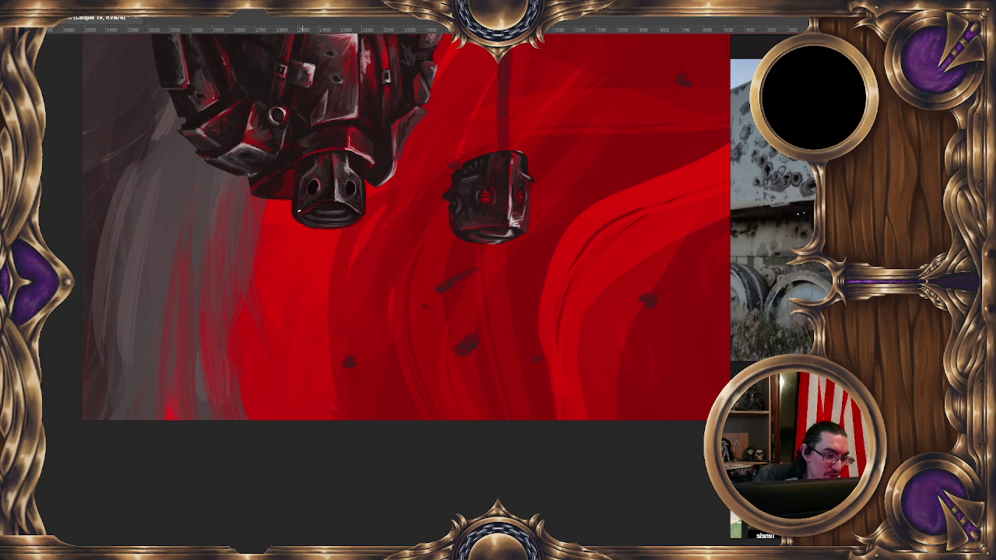
pyautogui.keyDown('alt'); pyautogui.click(304, 177); pyautogui.keyUp('alt')
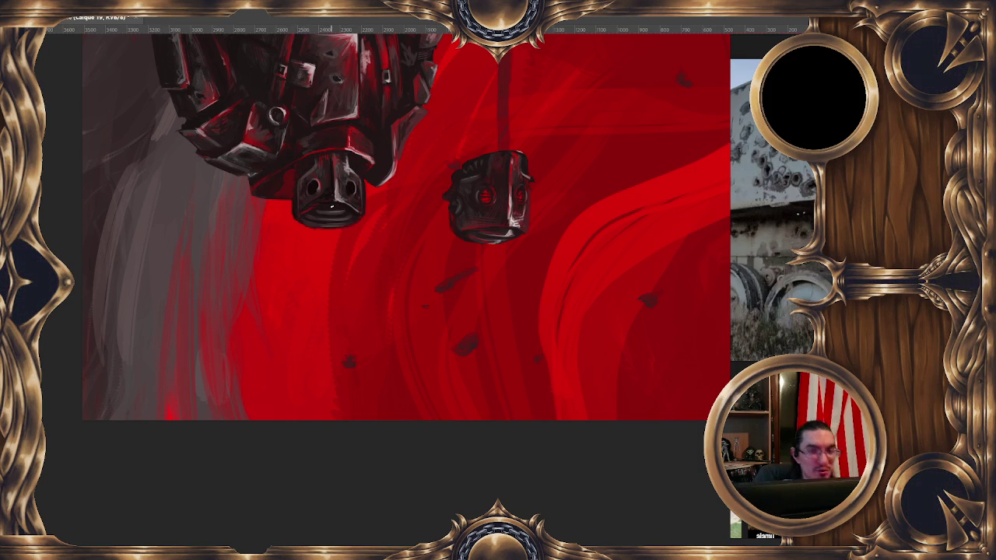
# Step: Zoom out, flip the canvas horizontally back to normal, and zoom in on the two heads
pyautogui.moveTo(521, 245); pyautogui.dragTo(511, 285)
pyautogui.scroll(-2, 510, 280)
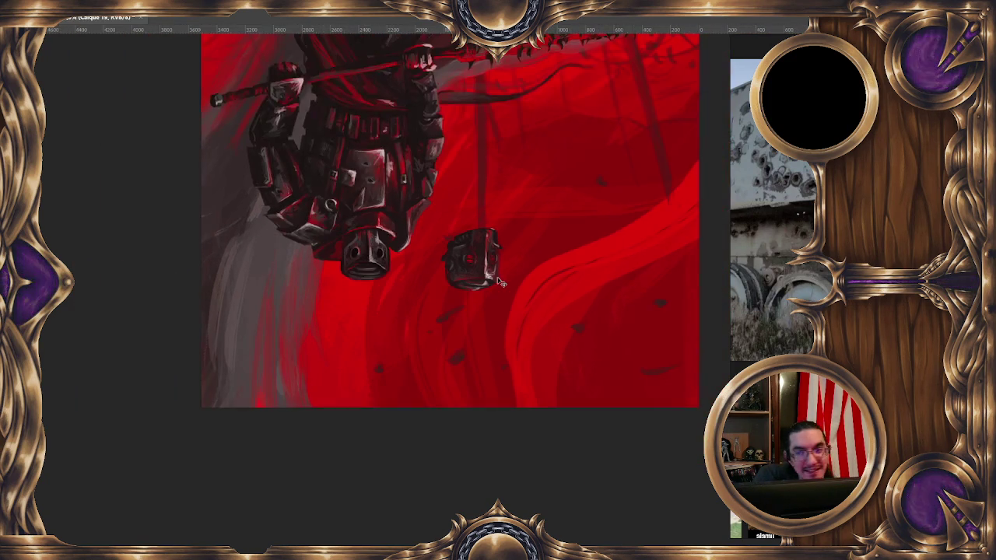
pyautogui.scroll(-1, 502, 265)
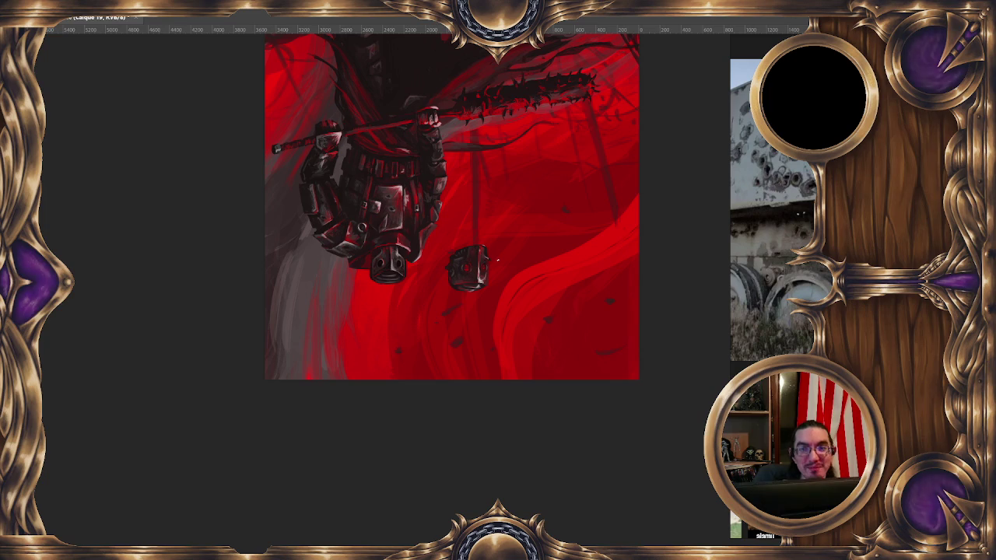
pyautogui.press('h')
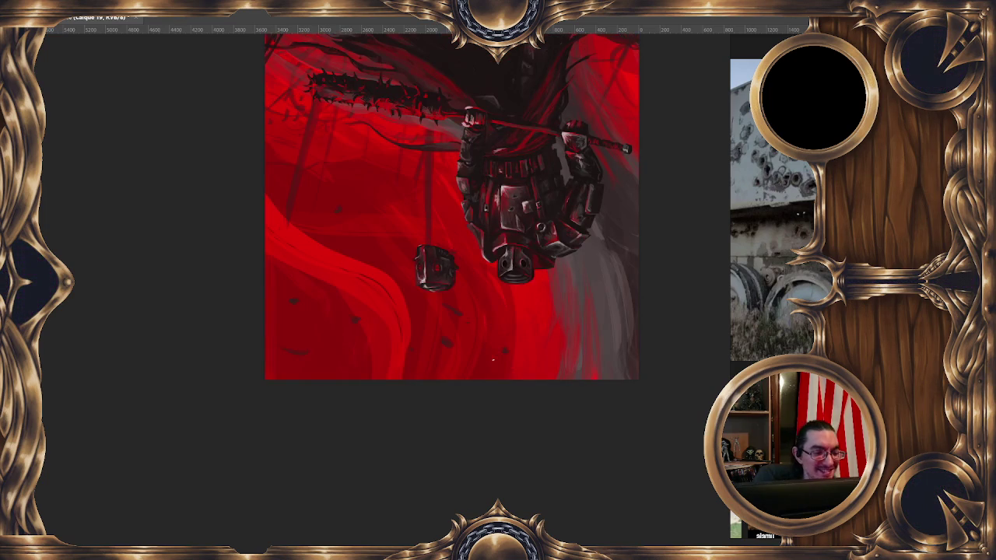
pyautogui.moveTo(507, 351); pyautogui.dragTo(444, 322)
pyautogui.scroll(2, 467, 288)
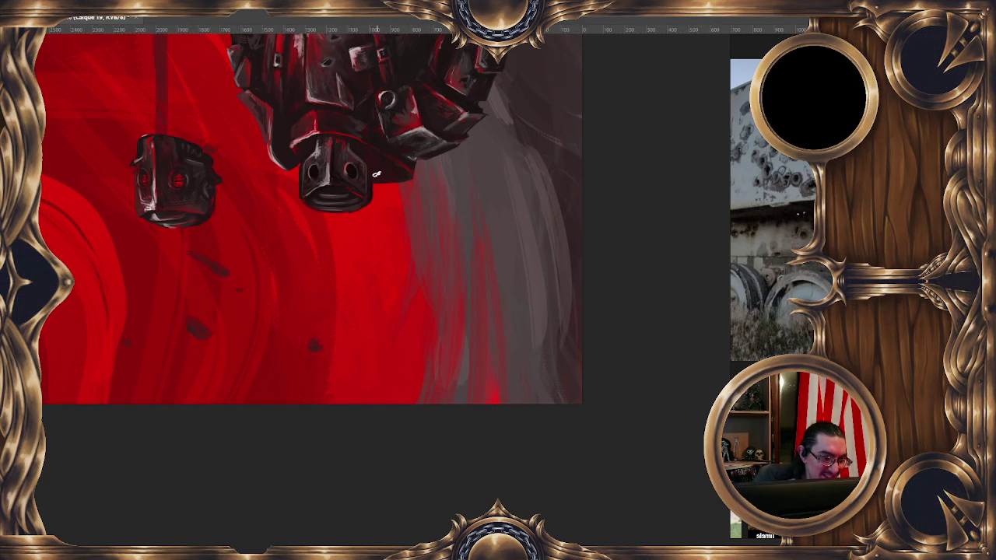
# Step: Free Transform the central helmet, enlarging it slightly, and commit the change
pyautogui.moveTo(369, 248); pyautogui.dragTo(375, 291)
pyautogui.rightClick(354, 225)
pyautogui.click(430, 319)
pyautogui.moveTo(402, 261); pyautogui.dragTo(408, 274)
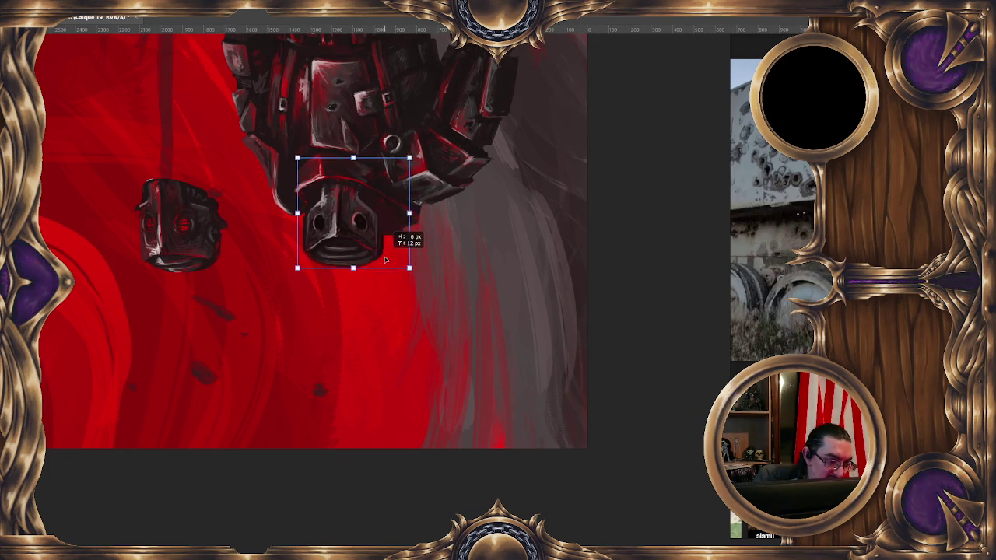
pyautogui.moveTo(409, 274); pyautogui.dragTo(386, 254)
pyautogui.press('Return')
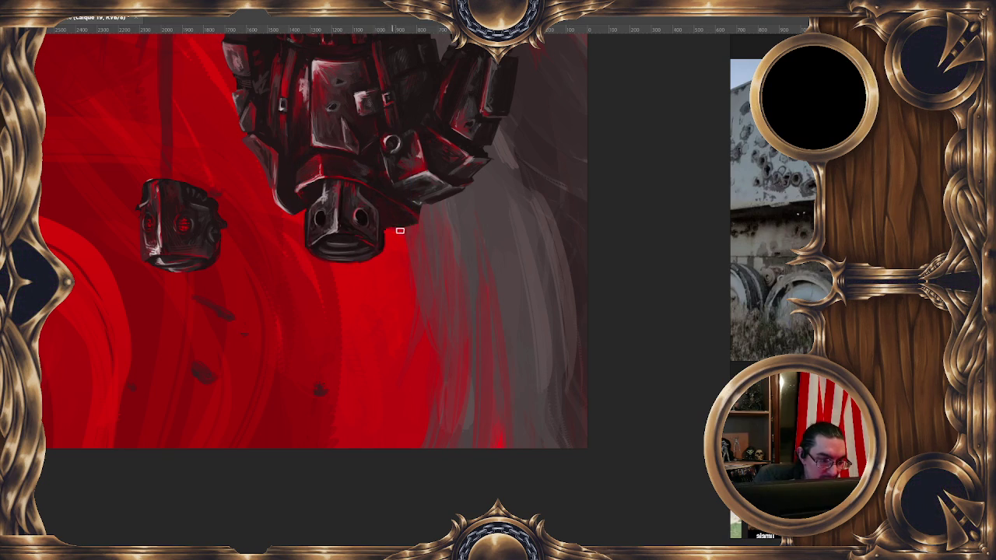
# Step: Switch to the Lasso, then to the 34 px Brush, and recentre the view on the helmets
pyautogui.press('l')
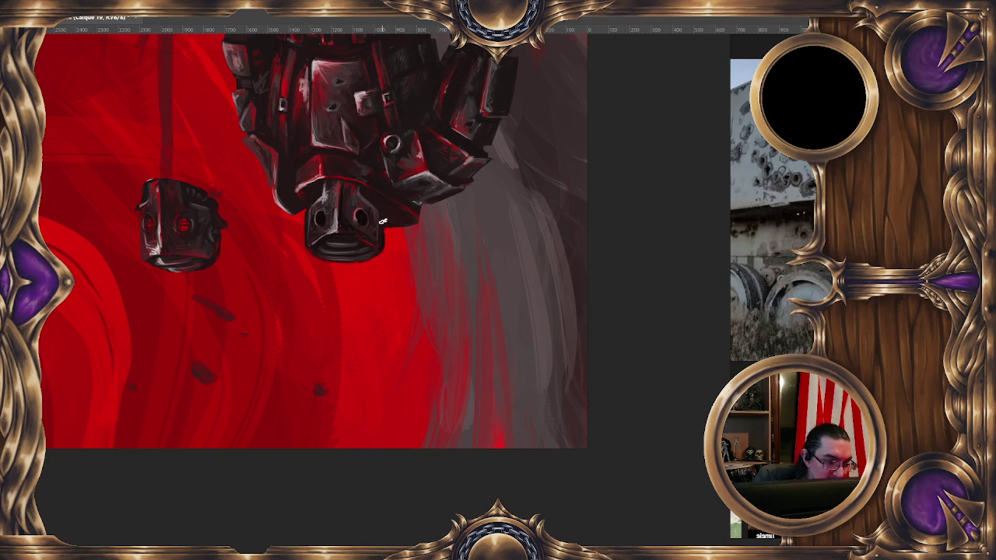
pyautogui.press('b')
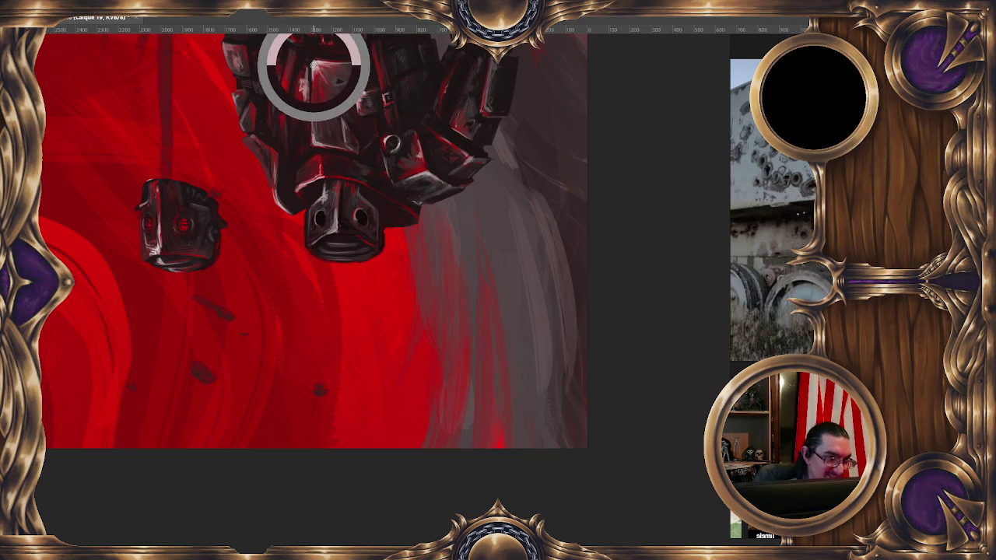
pyautogui.moveTo(331, 138); pyautogui.dragTo(365, 118)
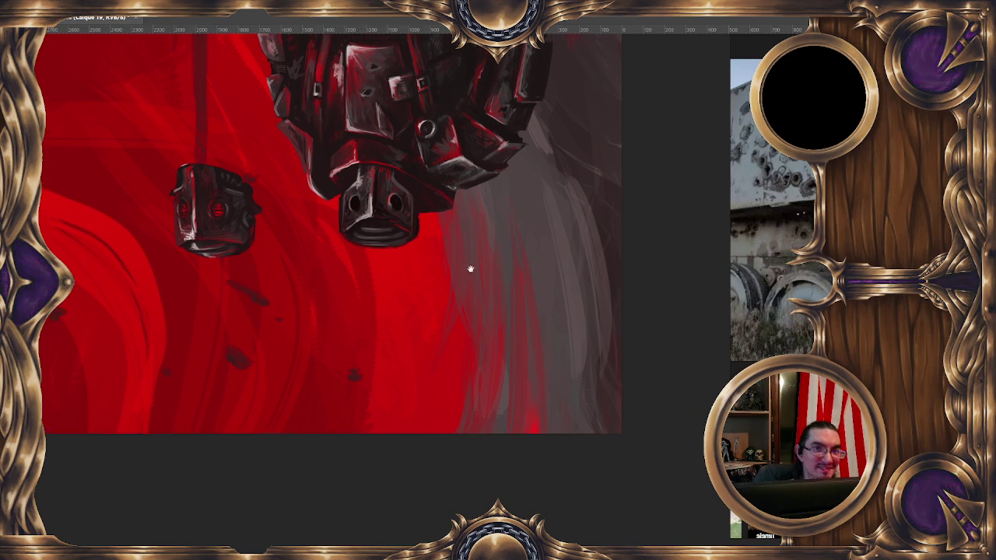
pyautogui.moveTo(465, 262); pyautogui.dragTo(511, 291)
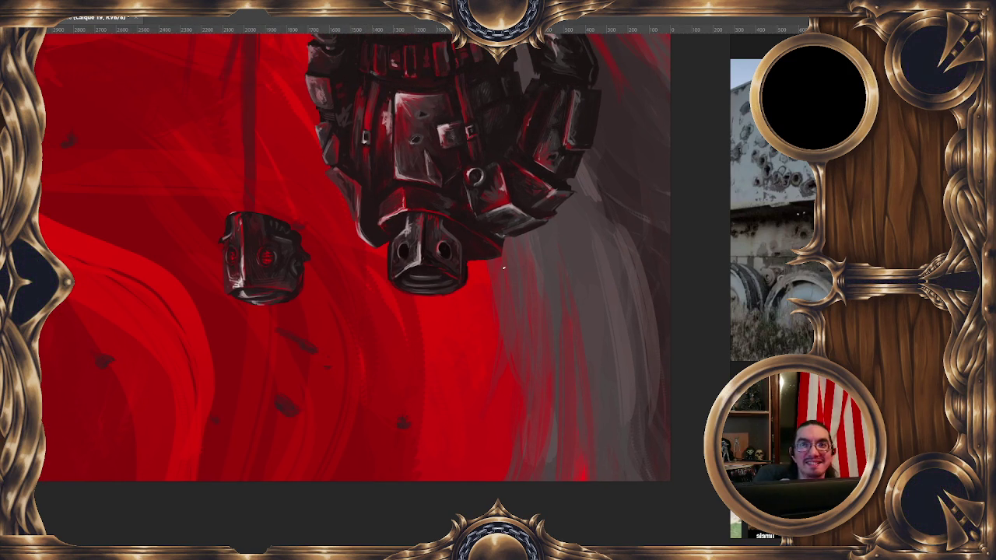
pyautogui.scroll(-1, 504, 267)
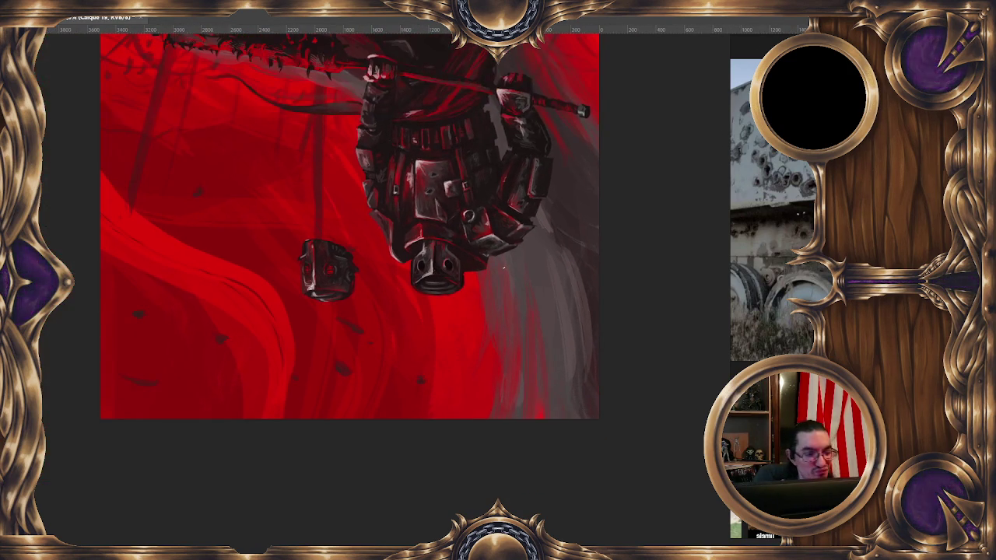
pyautogui.scroll(1, 503, 268)
pyautogui.scroll(1, 436, 234)
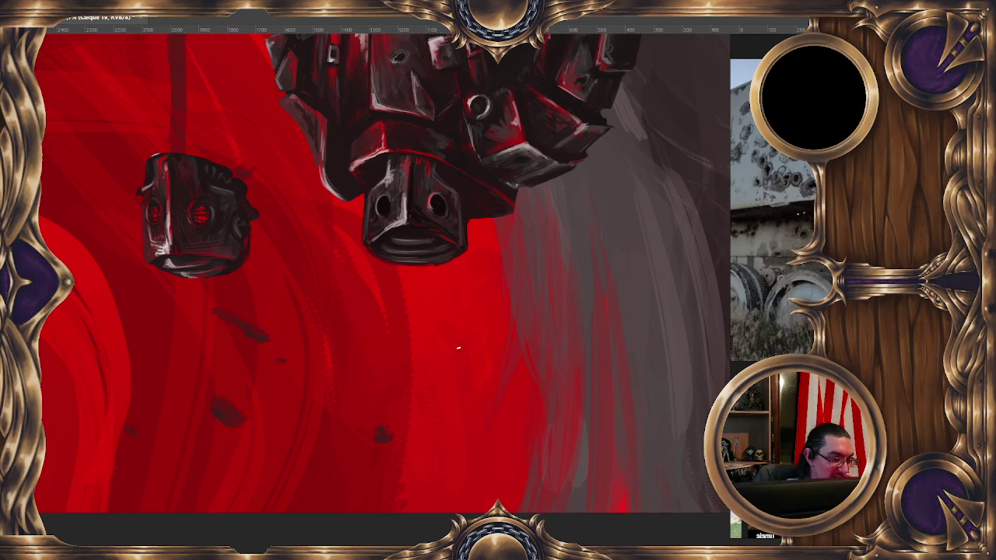
pyautogui.moveTo(441, 340); pyautogui.dragTo(422, 378)
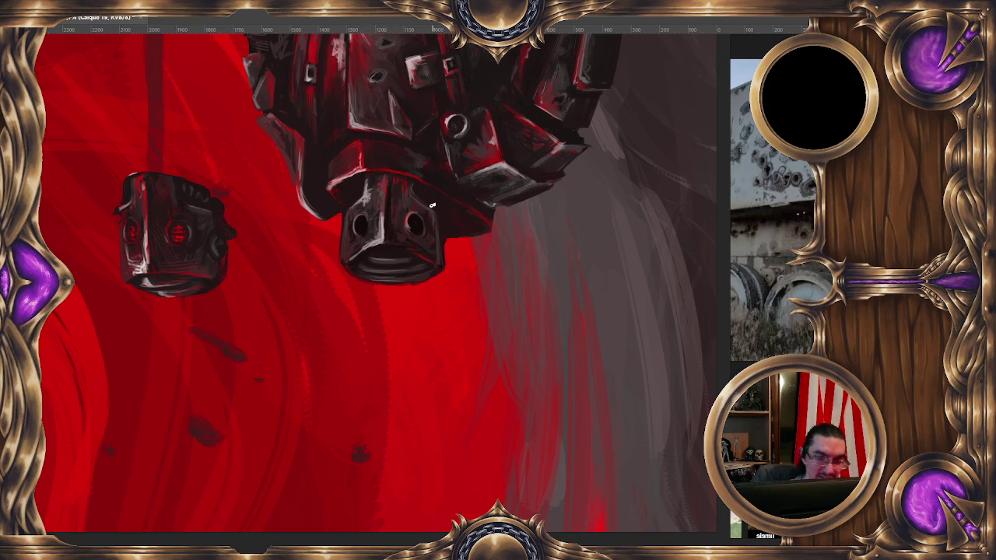
pyautogui.press('5')
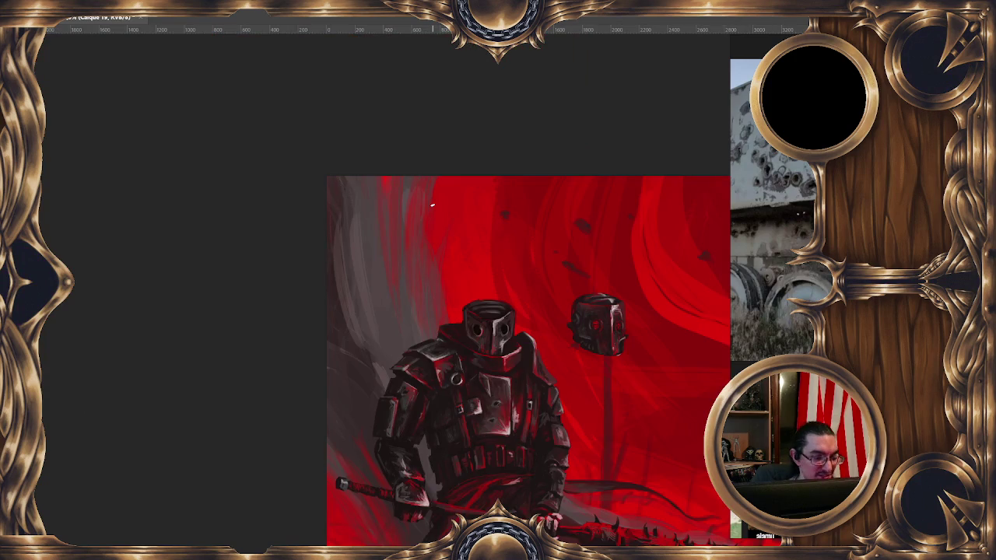
# Step: Zoom into the knight, sample the helmet's colour, and open the symmetry types list
pyautogui.scroll(-5, 466, 272)
pyautogui.hscroll(5, 482, 311)
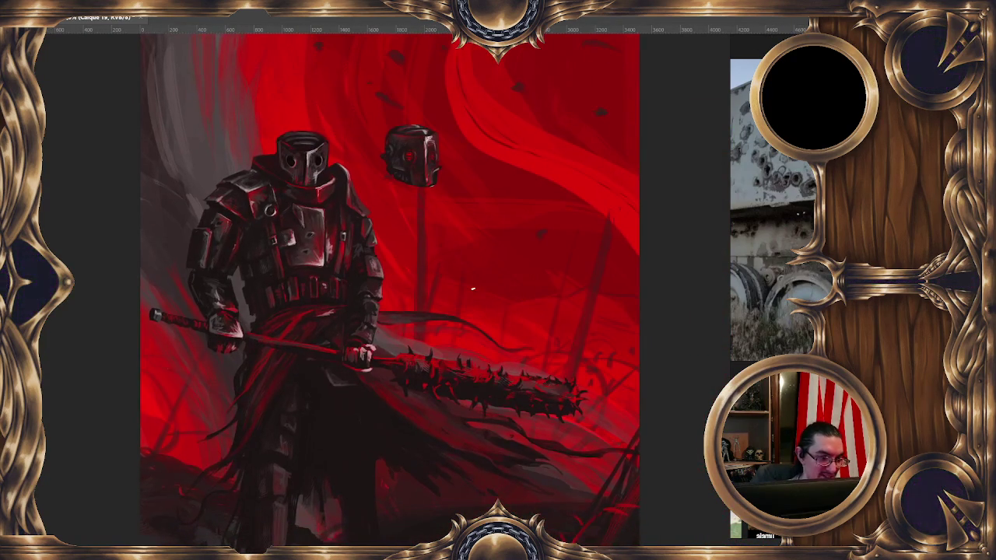
pyautogui.scroll(2, 472, 288)
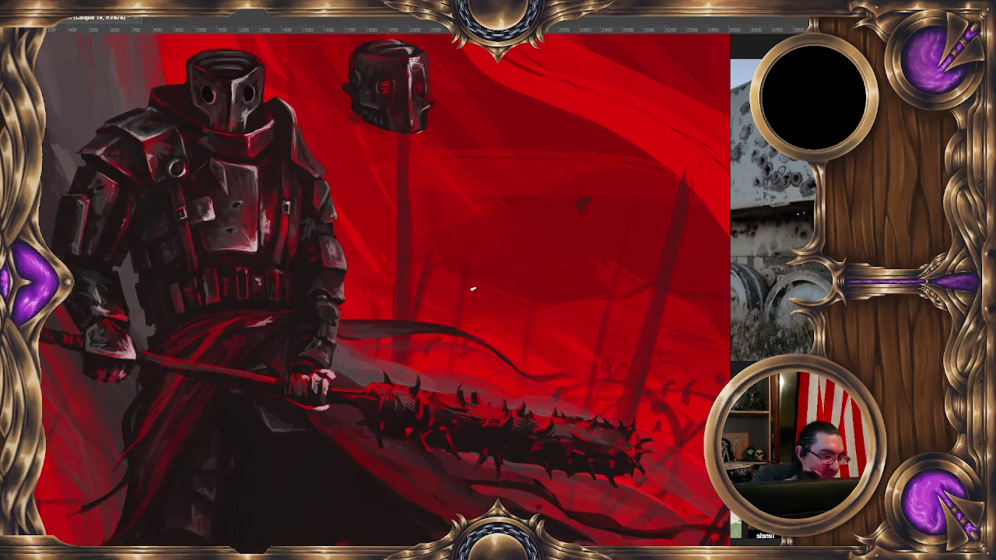
pyautogui.scroll(2, 343, 223)
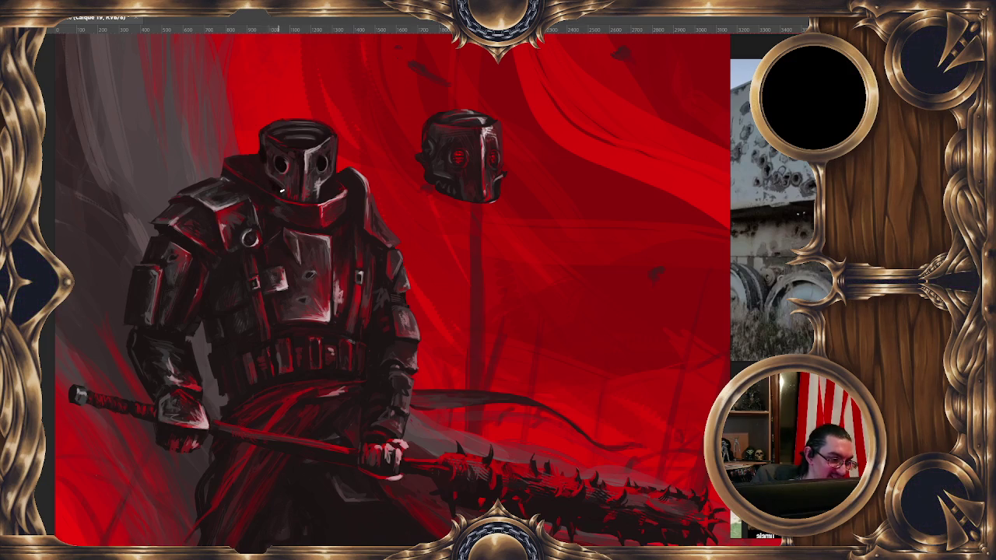
pyautogui.keyDown('alt'); pyautogui.click(319, 184); pyautogui.keyUp('alt')
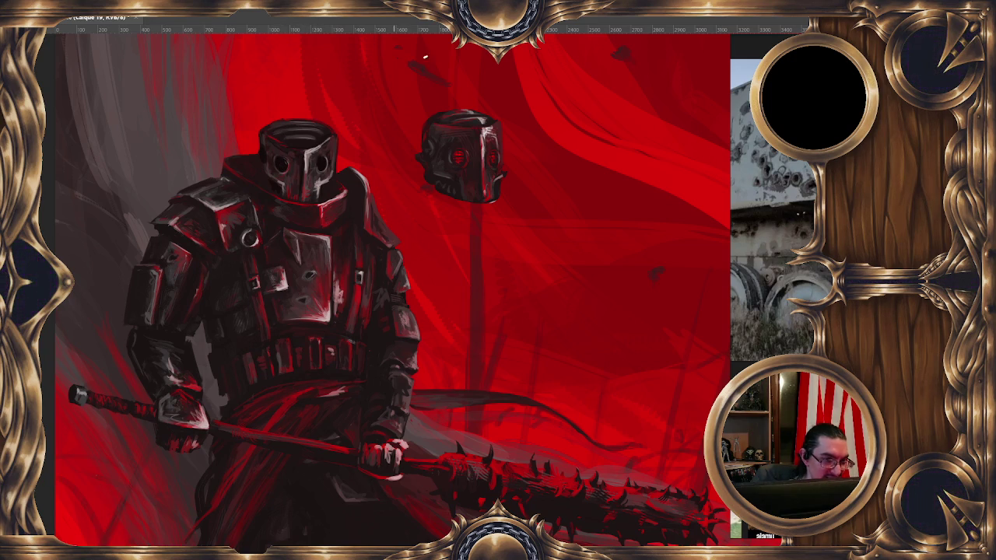
pyautogui.click(470, 14)
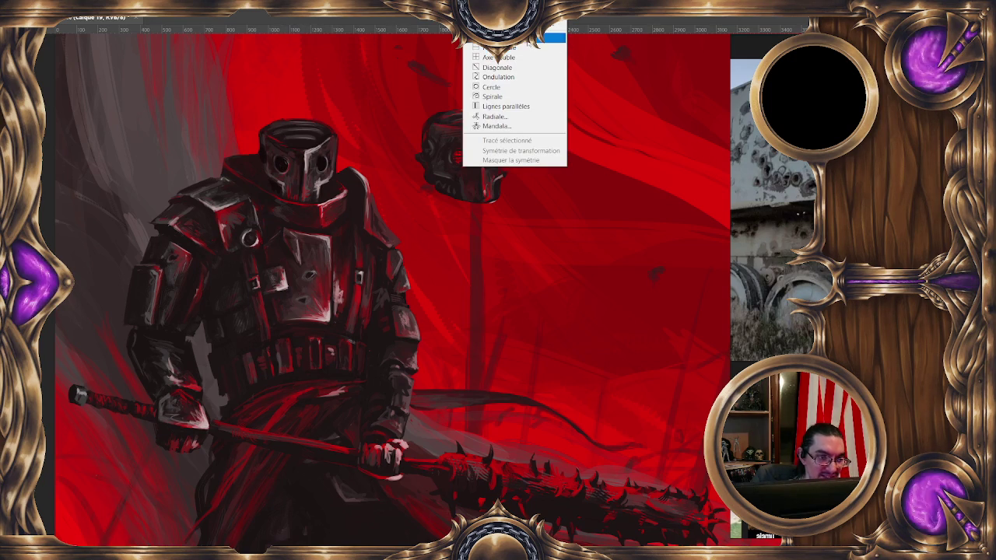
# Step: Enable Vertical symmetry and paint a mirrored mark on the helmet's eye area
pyautogui.click(498, 37)
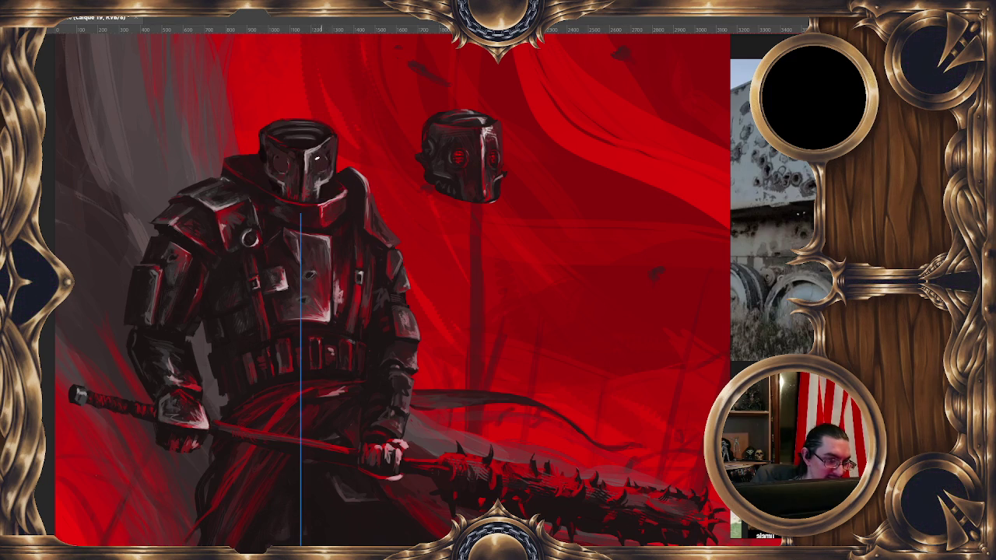
pyautogui.click(323, 155)
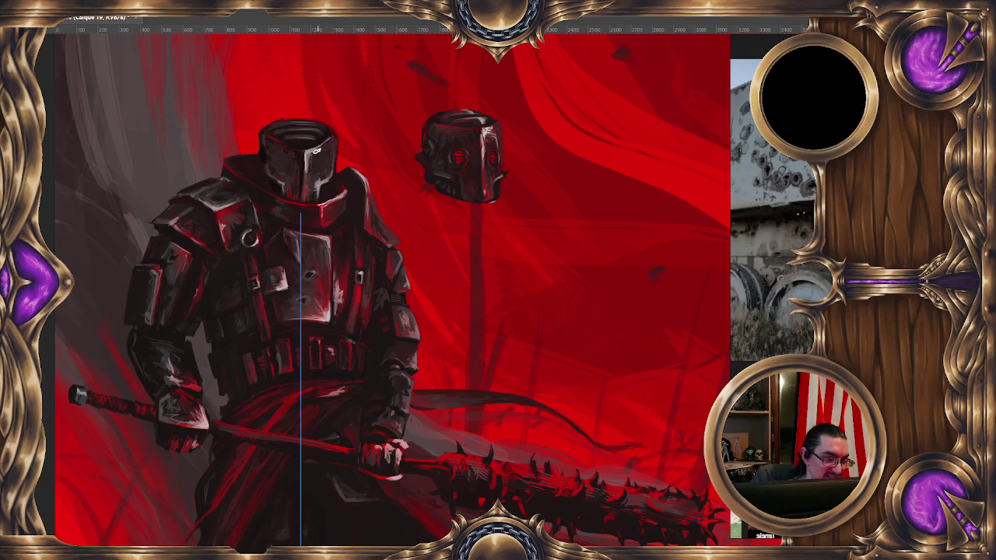
pyautogui.moveTo(335, 166); pyautogui.dragTo(365, 178)
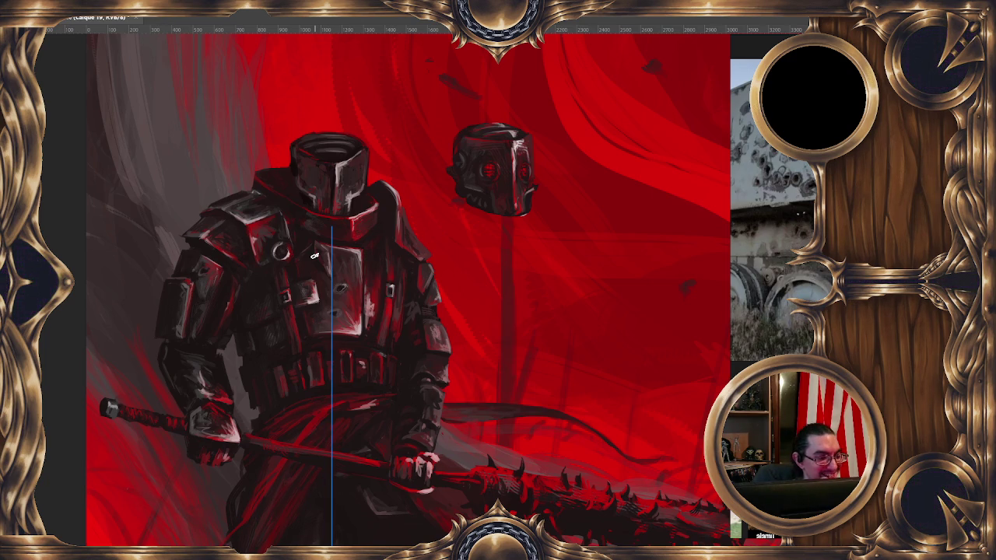
pyautogui.hotkey('ctrl', '-')
pyautogui.hotkey('ctrl', '-')
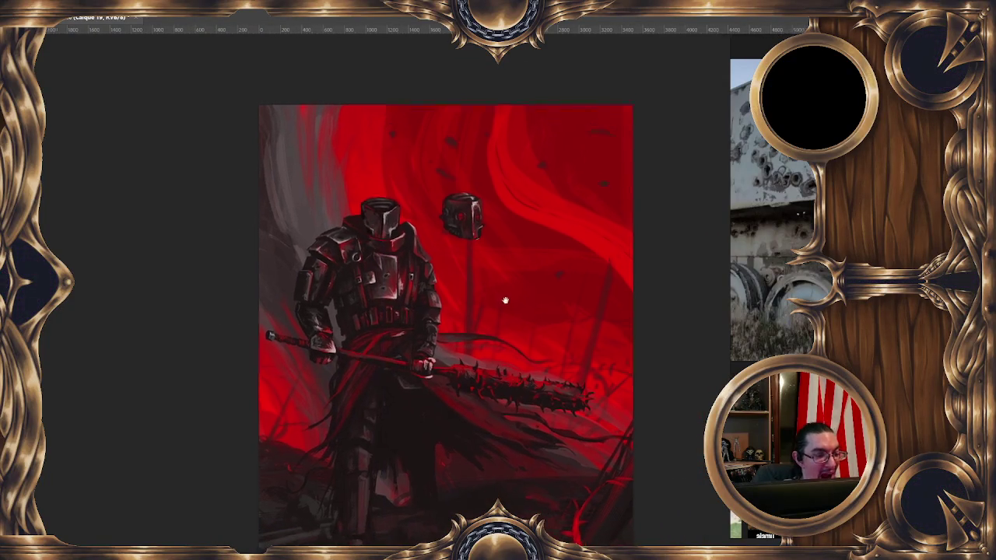
# Step: Dismiss the brush presets, set painting symmetry to Off, and zoom in on the knight
pyautogui.scroll(1, 514, 321)
pyautogui.scroll(2, 482, 269)
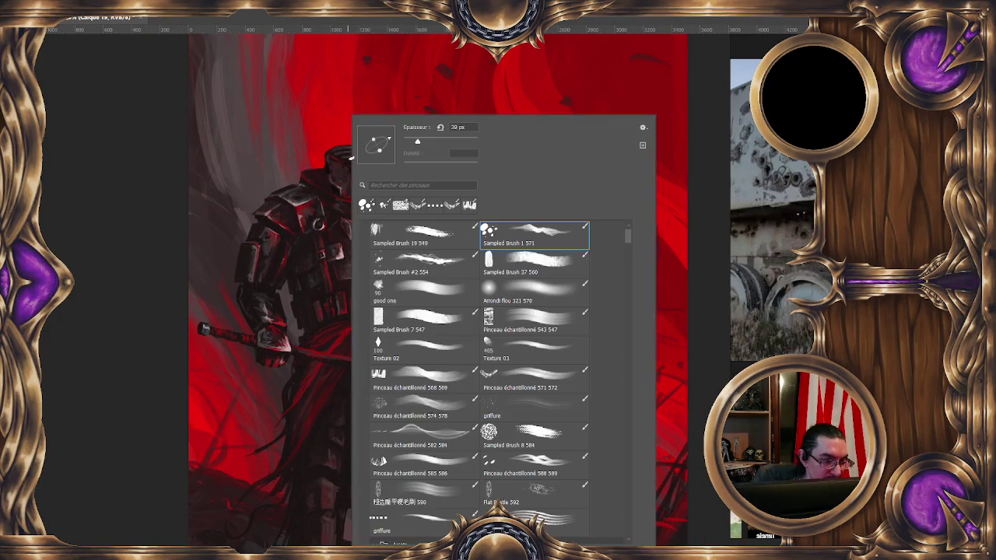
pyautogui.rightClick(374, 167)
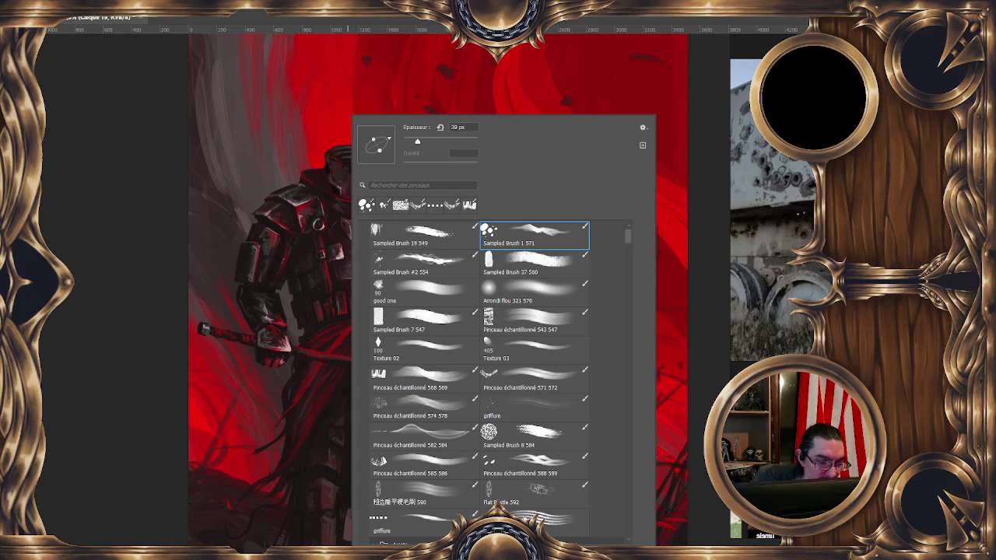
pyautogui.press('Return')
pyautogui.click(466, 10)
pyautogui.click(478, 149)
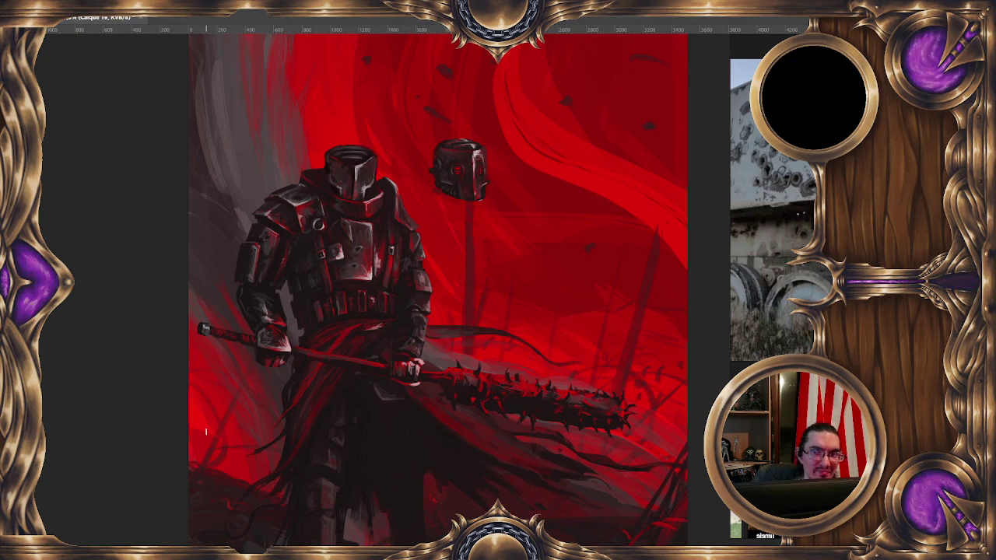
pyautogui.moveTo(208, 435)
pyautogui.mouseDown()
pyautogui.moveTo(402, 163)
pyautogui.moveTo(396, 145)
pyautogui.mouseUp()
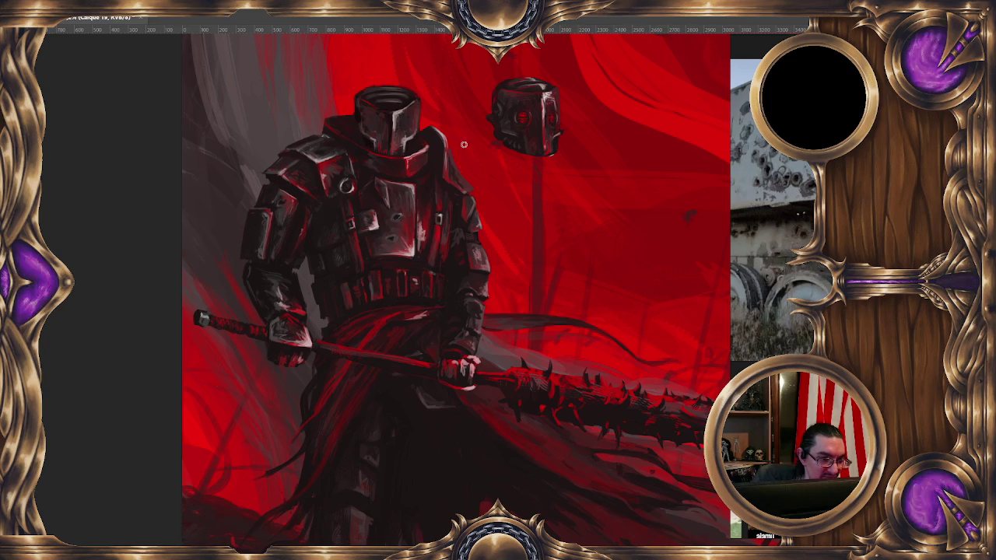
# Step: Sample several tones from the top and face of the bucket helm
pyautogui.keyDown('alt'); pyautogui.click(343, 108); pyautogui.keyUp('alt')
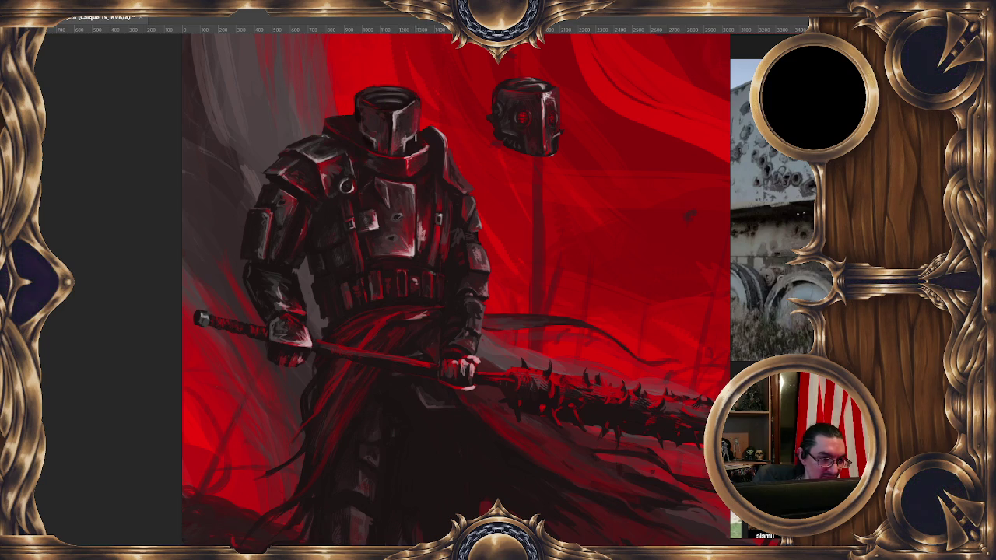
pyautogui.keyDown('alt'); pyautogui.click(389, 107); pyautogui.keyUp('alt')
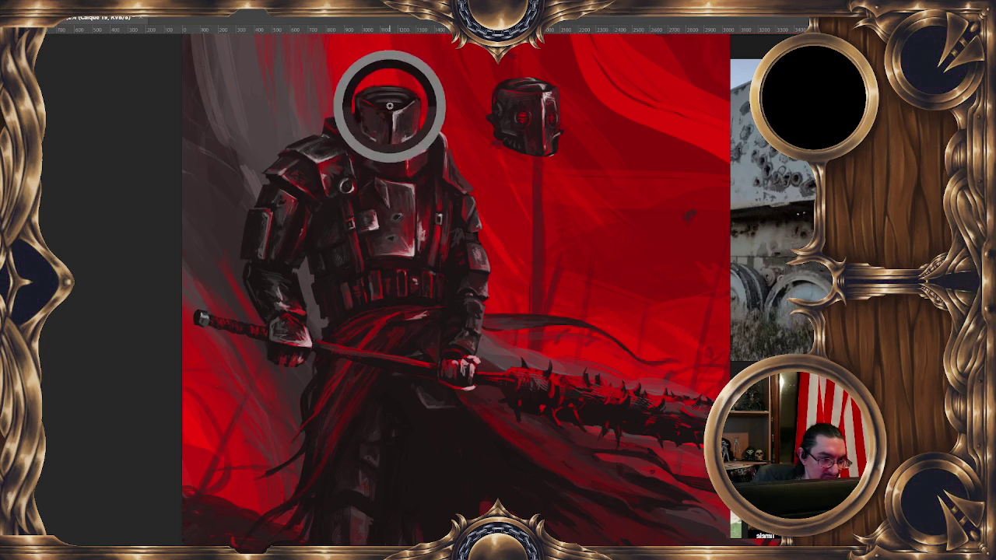
pyautogui.keyDown('alt'); pyautogui.click(360, 105); pyautogui.keyUp('alt')
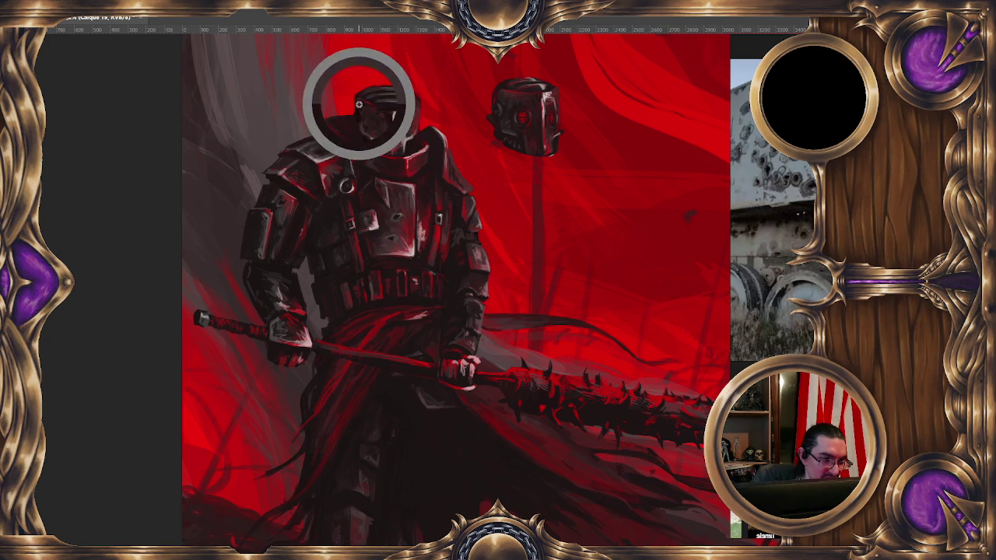
pyautogui.keyDown('alt'); pyautogui.click(381, 108); pyautogui.keyUp('alt')
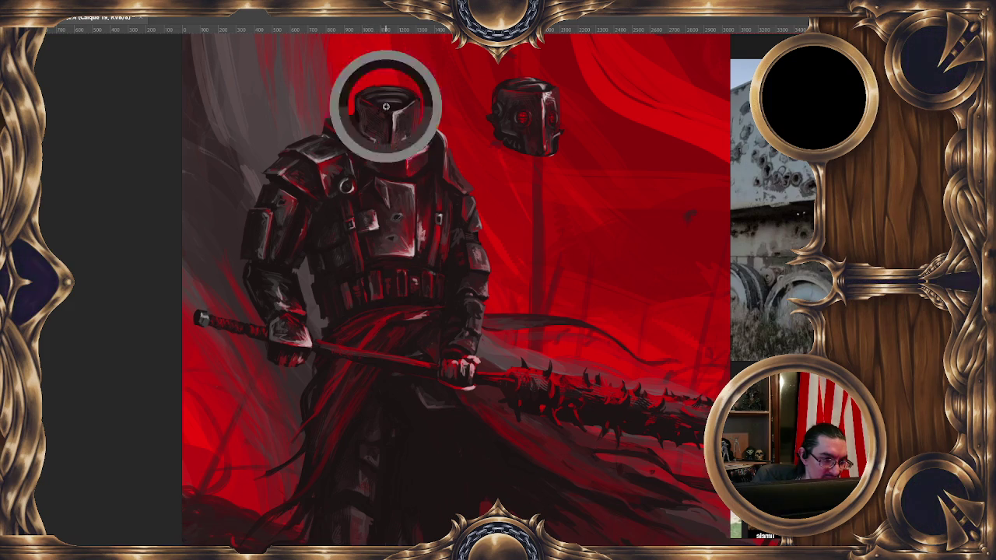
pyautogui.keyDown('alt'); pyautogui.click(369, 103); pyautogui.keyUp('alt')
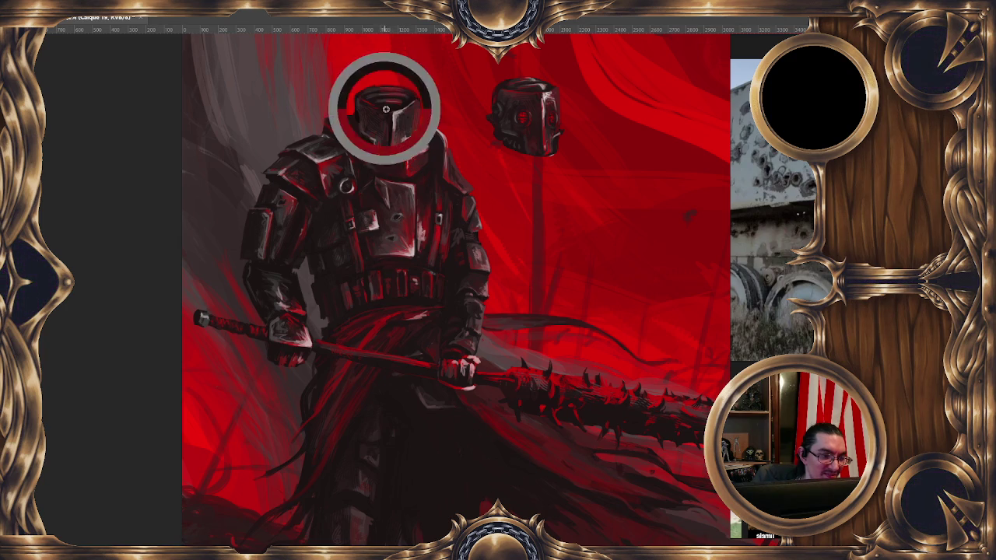
pyautogui.keyDown('alt'); pyautogui.click(347, 106); pyautogui.keyUp('alt')
# Step: Resize the brush and sample more tones from the helmets and the knight's chest
pyautogui.moveTo(398, 80); pyautogui.dragTo(393, 94)
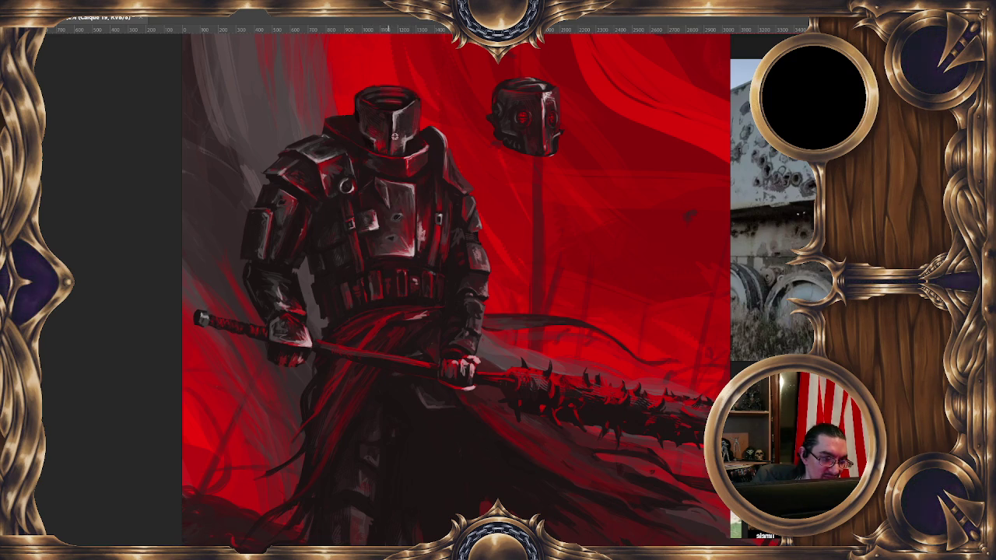
pyautogui.keyDown('alt'); pyautogui.click(408, 123); pyautogui.keyUp('alt')
pyautogui.keyDown('alt'); pyautogui.click(426, 134); pyautogui.keyUp('alt')
pyautogui.moveTo(424, 128); pyautogui.dragTo(418, 110)
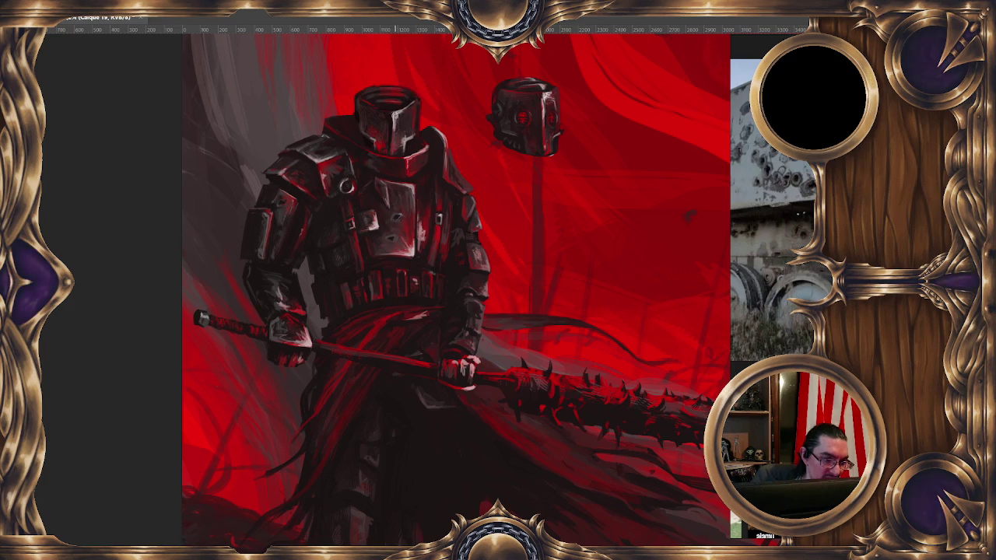
pyautogui.keyDown('alt'); pyautogui.click(393, 116); pyautogui.keyUp('alt')
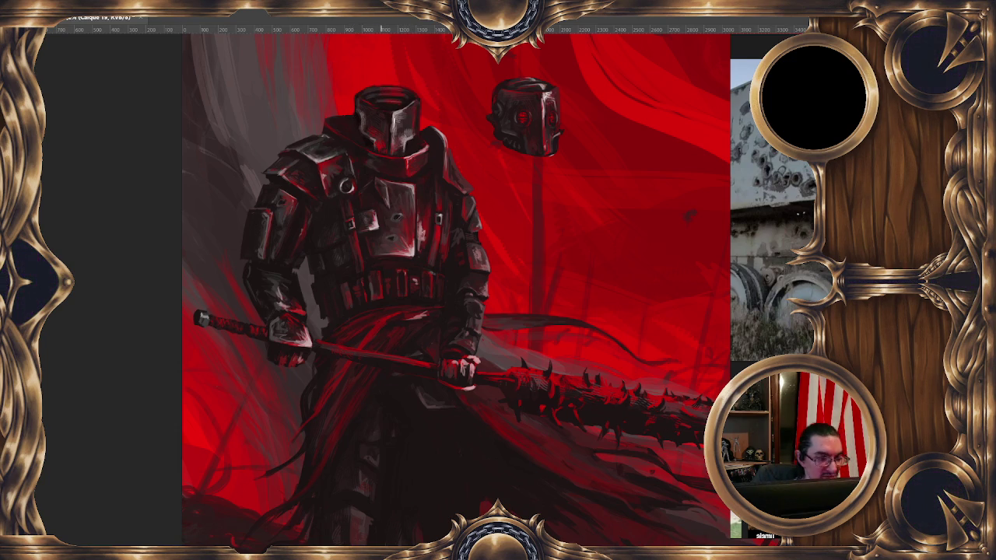
pyautogui.keyDown('alt'); pyautogui.click(401, 285); pyautogui.keyUp('alt')
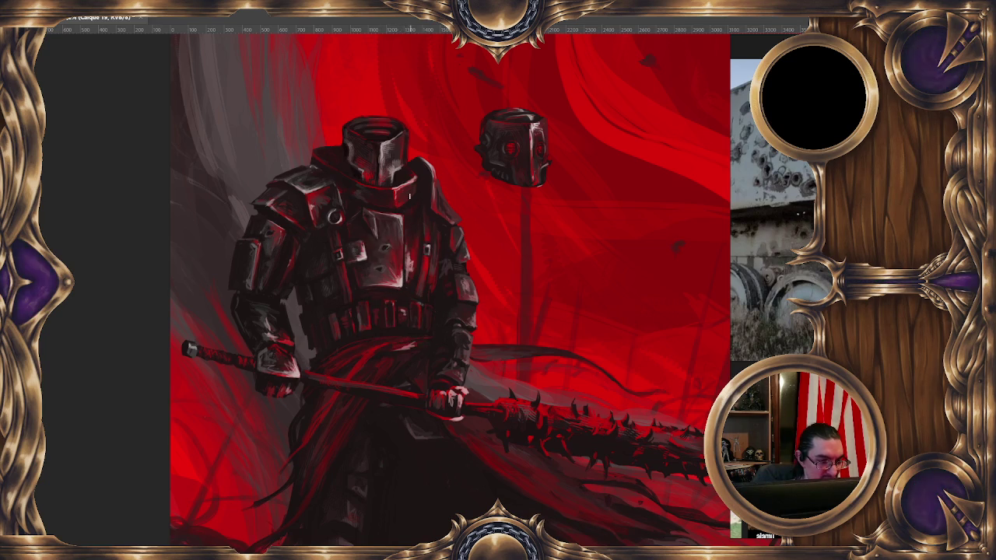
# Step: Switch to the Pinceau échantillonné 571 572 brush and shrink it from 26 px to 4 px
pyautogui.keyDown('alt'); pyautogui.rightClick(390, 119); pyautogui.keyUp('alt')
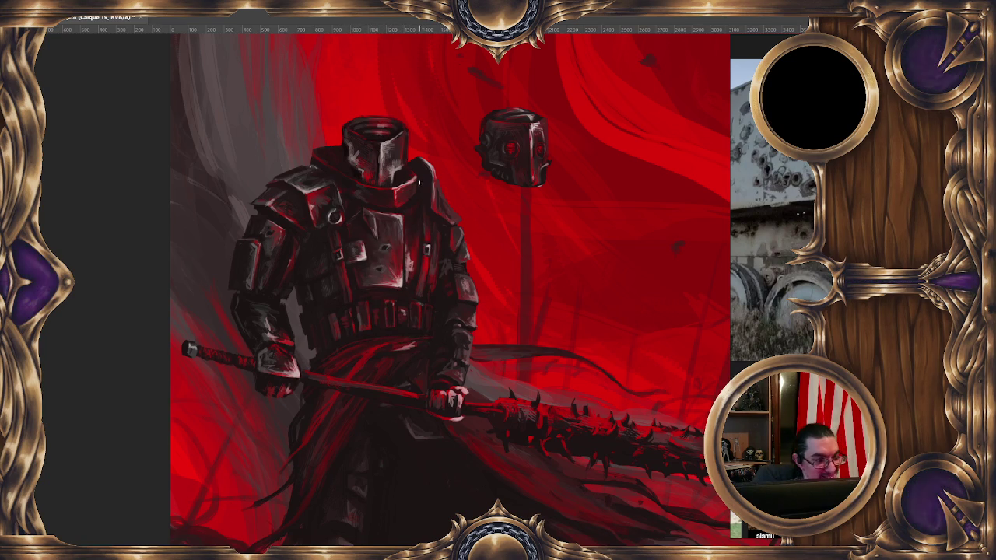
pyautogui.rightClick(395, 161)
pyautogui.doubleClick(574, 376)
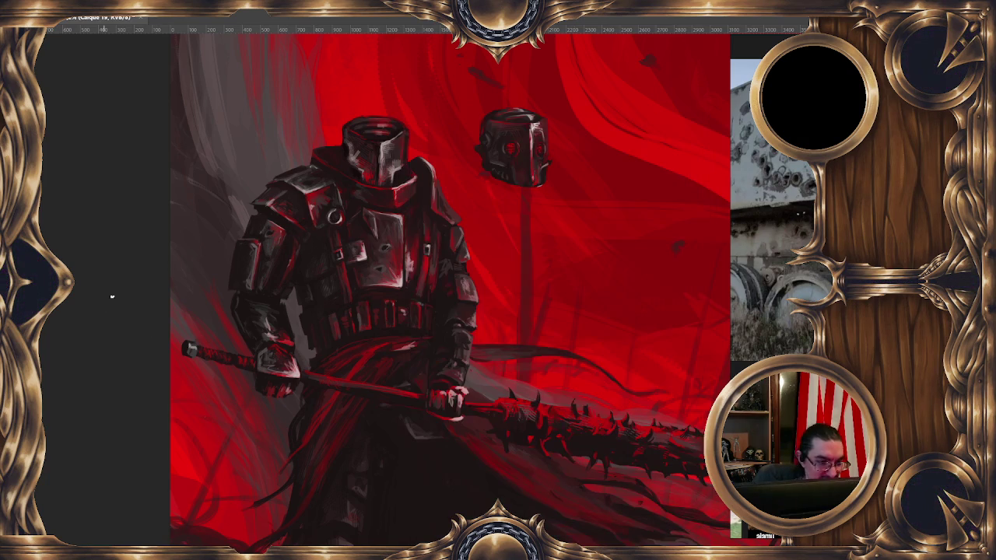
pyautogui.moveTo(402, 196); pyautogui.dragTo(363, 178)
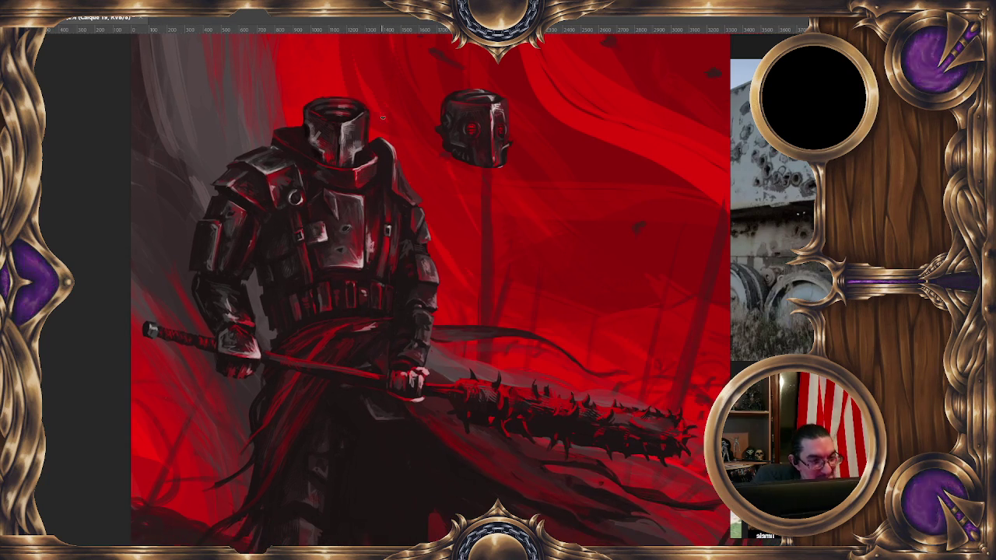
pyautogui.keyDown('alt'); pyautogui.rightClick(325, 155); pyautogui.keyUp('alt')
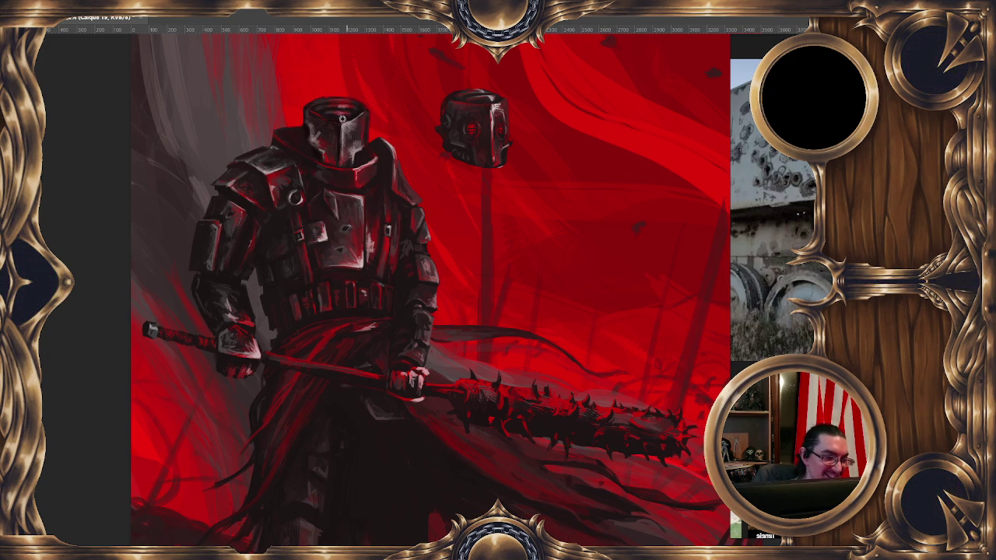
pyautogui.moveTo(333, 176); pyautogui.dragTo(385, 211)
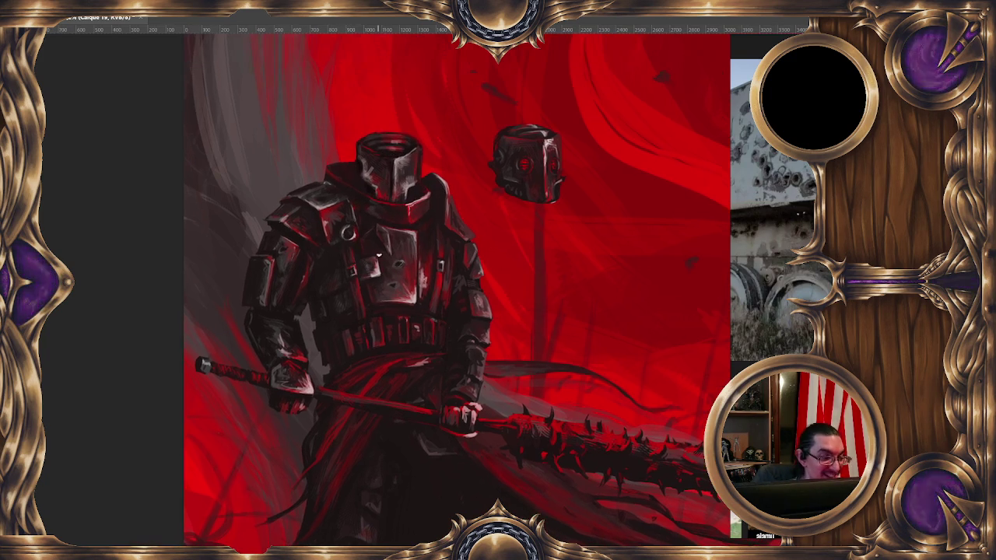
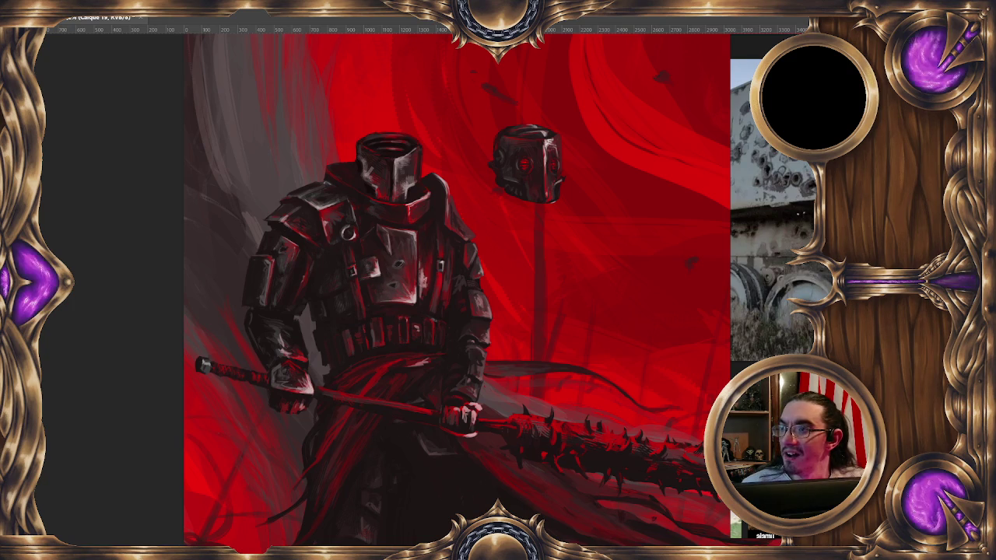
# Step: Switch to the Firefox window showing the Widowmaker-Nuit.jpg reference image
pyautogui.hotkey('alt', 'Tab')
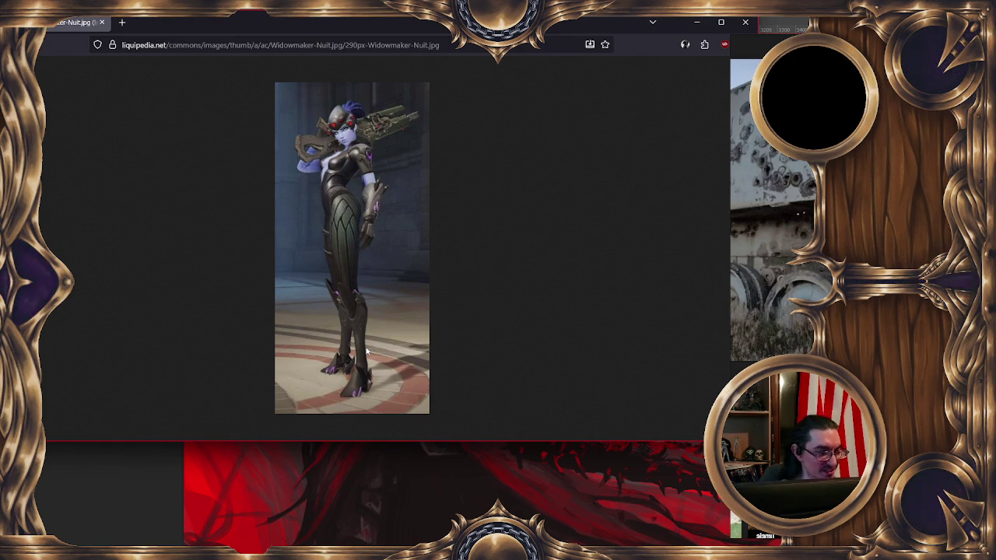
# Step: Zoom the Widowmaker reference page in Firefox to 133%
pyautogui.hotkey('ctrl', '+')
pyautogui.hotkey('ctrl', '+')
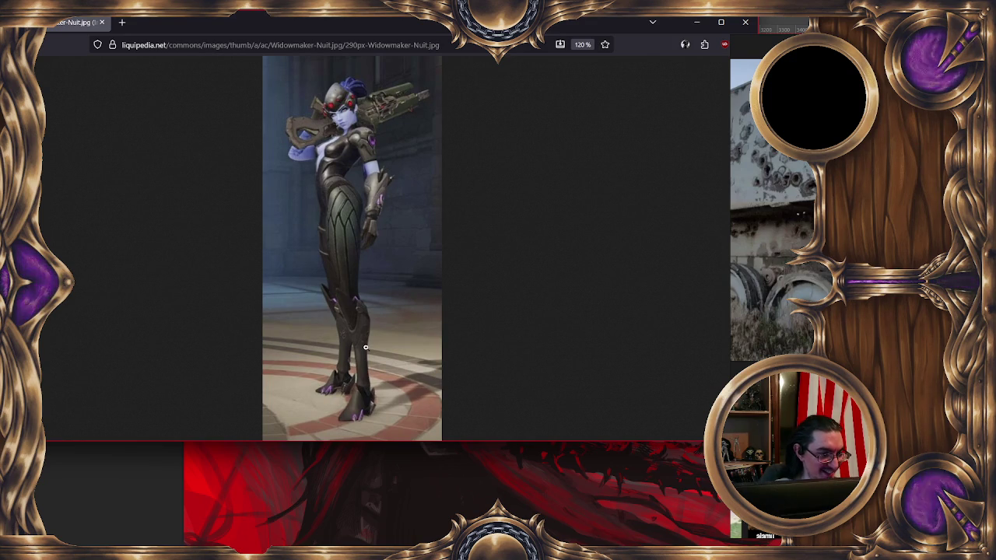
pyautogui.hotkey('ctrl', '0')
pyautogui.hotkey('ctrl', '+')
pyautogui.hotkey('ctrl', '+')
pyautogui.hotkey('ctrl', '+')
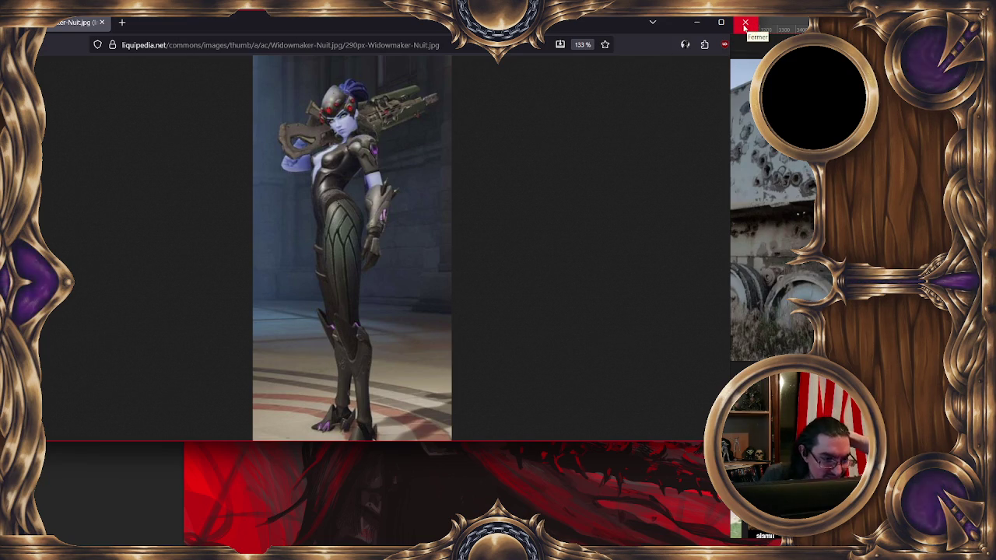
# Step: Close the Widowmaker reference browser and return to the knight painting
pyautogui.click(746, 24)
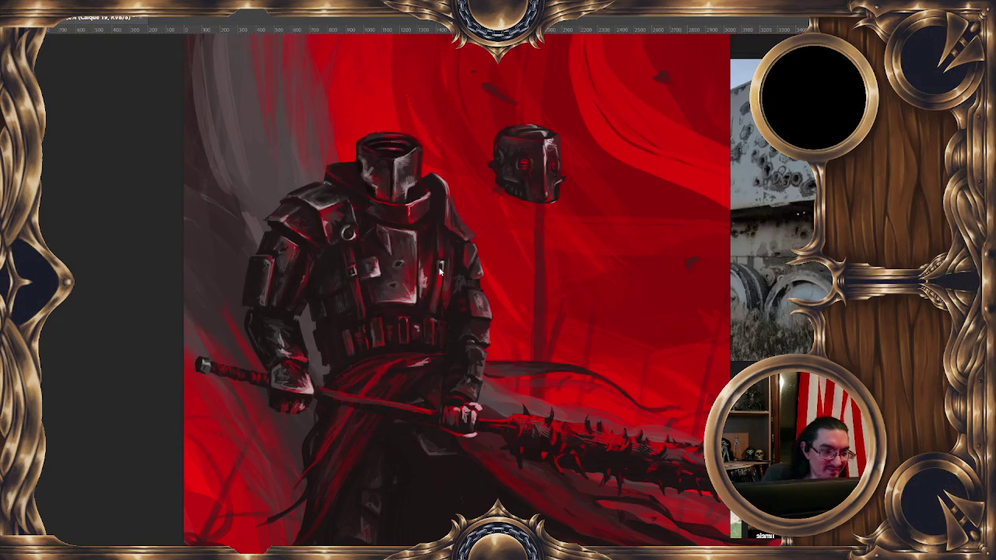
pyautogui.scroll(3, 347, 164)
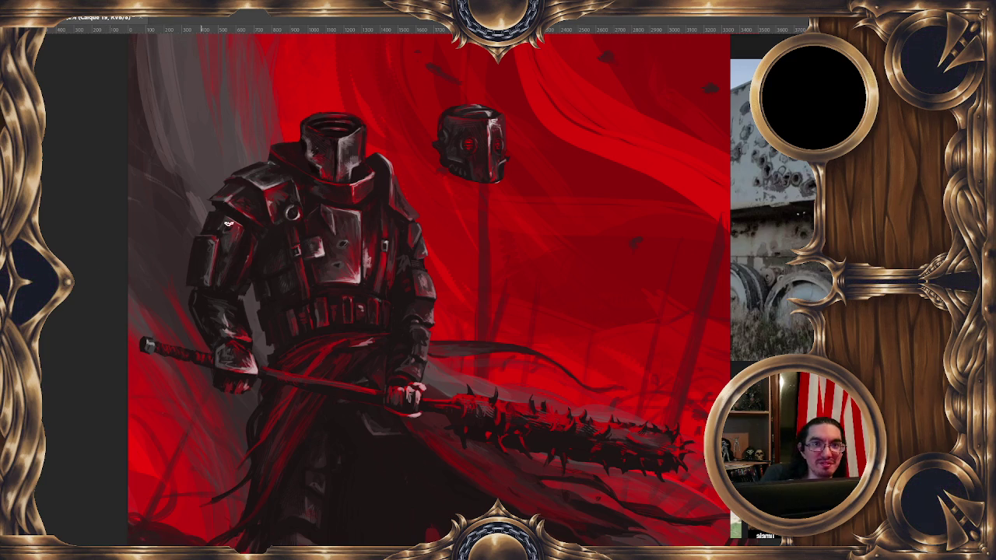
pyautogui.scroll(-1, 292, 256)
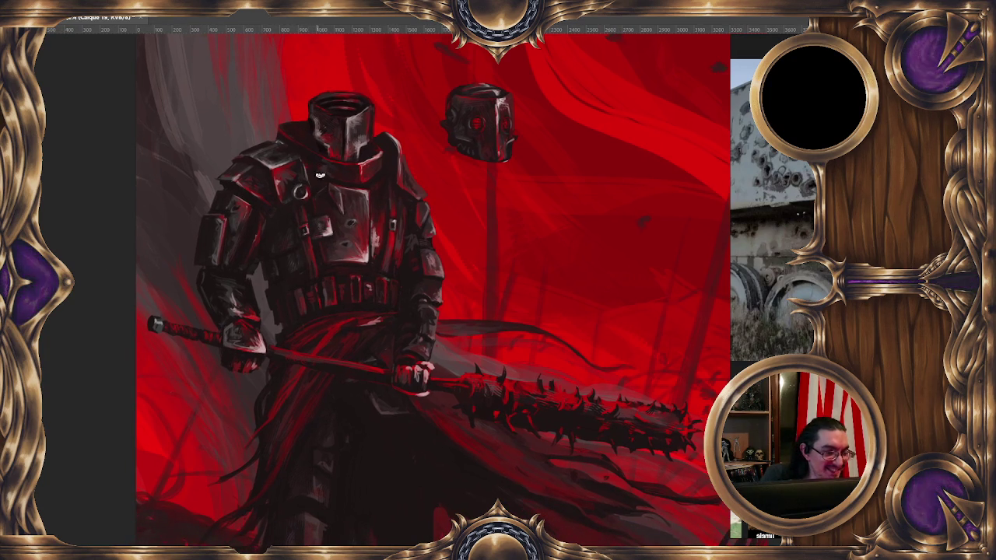
# Step: Sample colours from the knight's helmet and set a 10 px brush
pyautogui.keyDown('alt'); pyautogui.click(341, 155); pyautogui.keyUp('alt')
pyautogui.keyDown('alt'); pyautogui.click(339, 142); pyautogui.keyUp('alt')
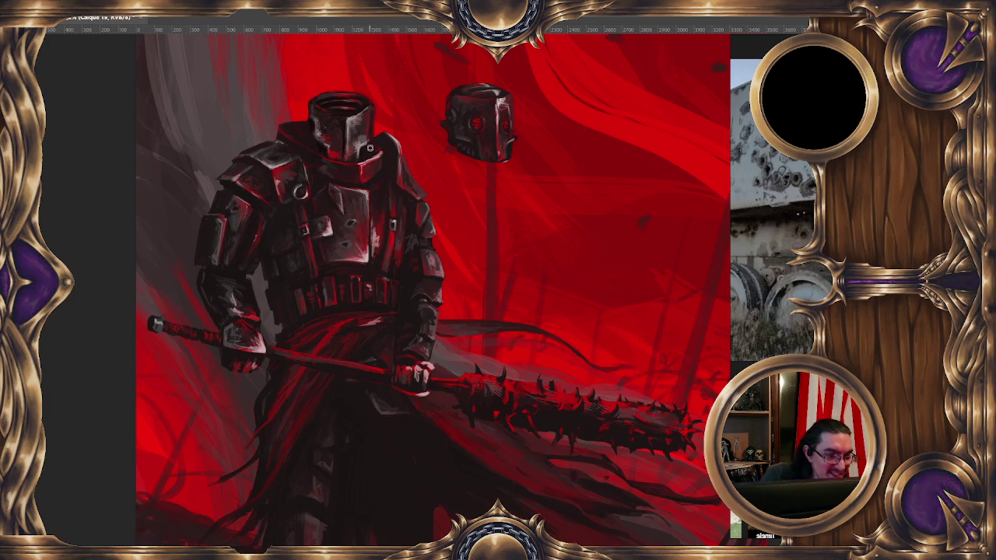
pyautogui.moveTo(370, 147); pyautogui.dragTo(370, 123)
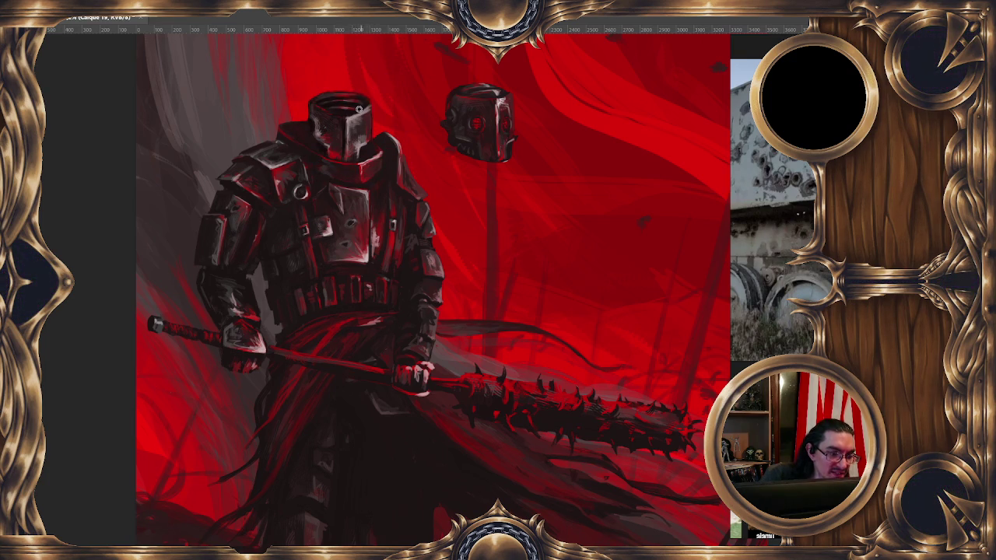
# Step: Paint fine highlight shading on the helmet top with a sampled colour, then shrink the brush to 6 px
pyautogui.keyDown('alt'); pyautogui.click(336, 138); pyautogui.keyUp('alt')
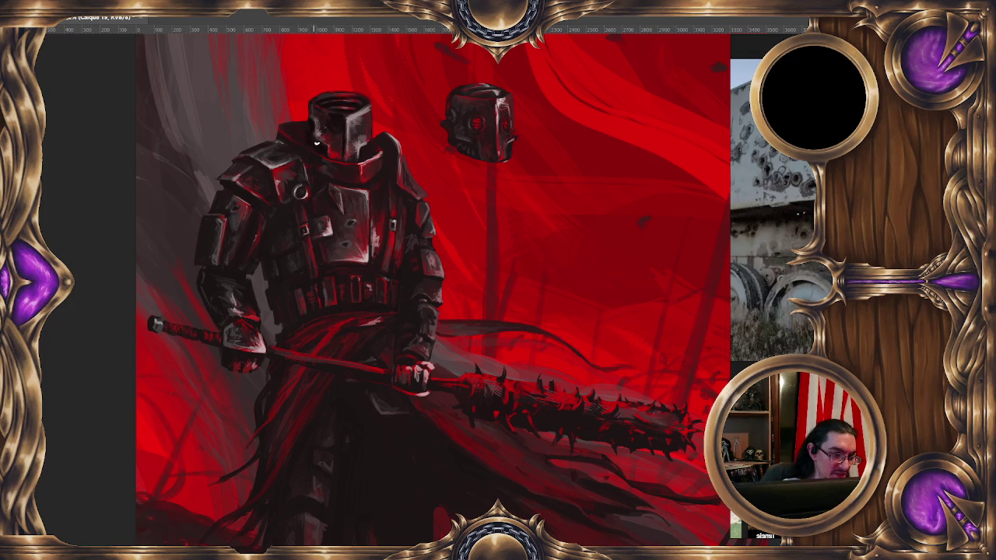
pyautogui.moveTo(352, 171); pyautogui.dragTo(337, 182)
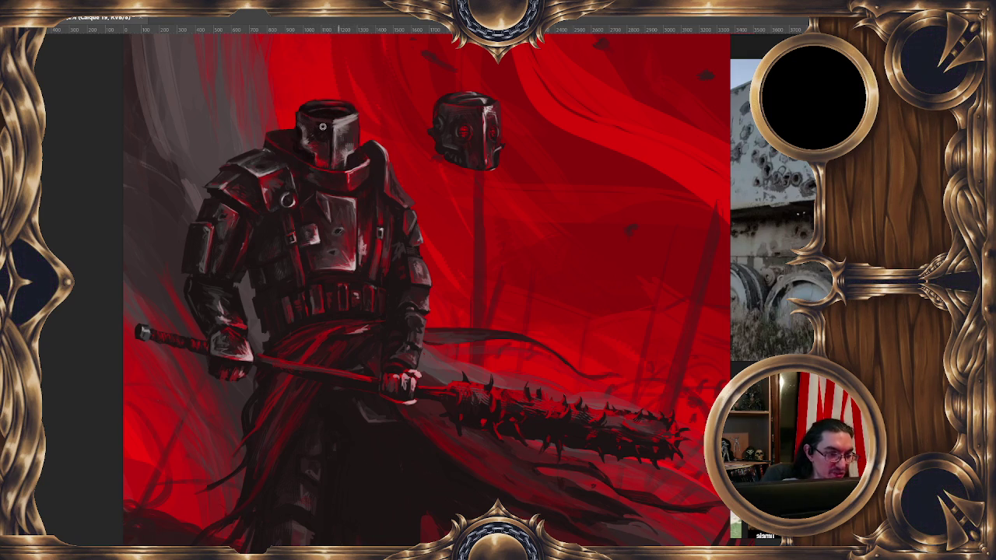
pyautogui.keyDown('alt'); pyautogui.rightClick(342, 118); pyautogui.keyUp('alt')
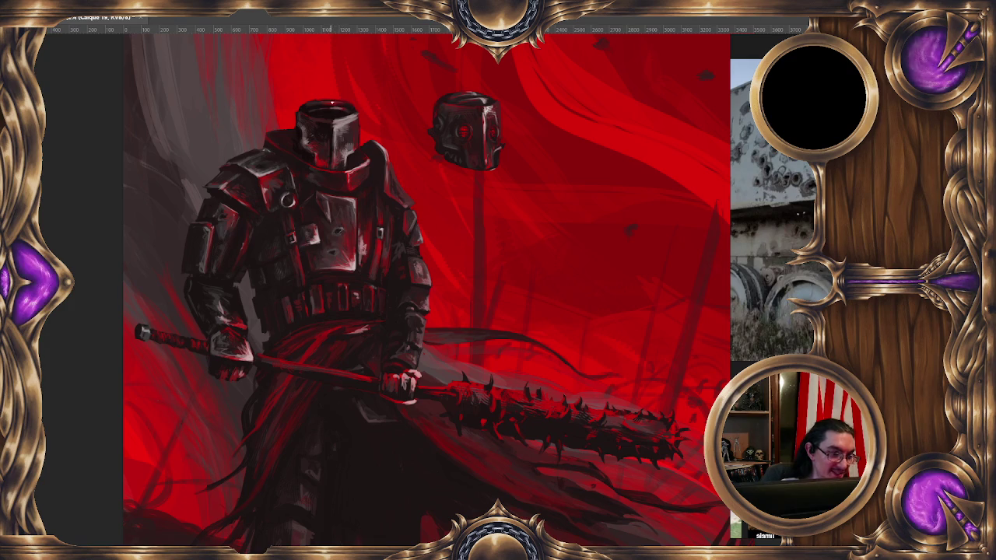
# Step: Sample helmet colours and nudge the selected helmet slightly left onto the shoulders
pyautogui.keyDown('alt'); pyautogui.click(343, 126); pyautogui.keyUp('alt')
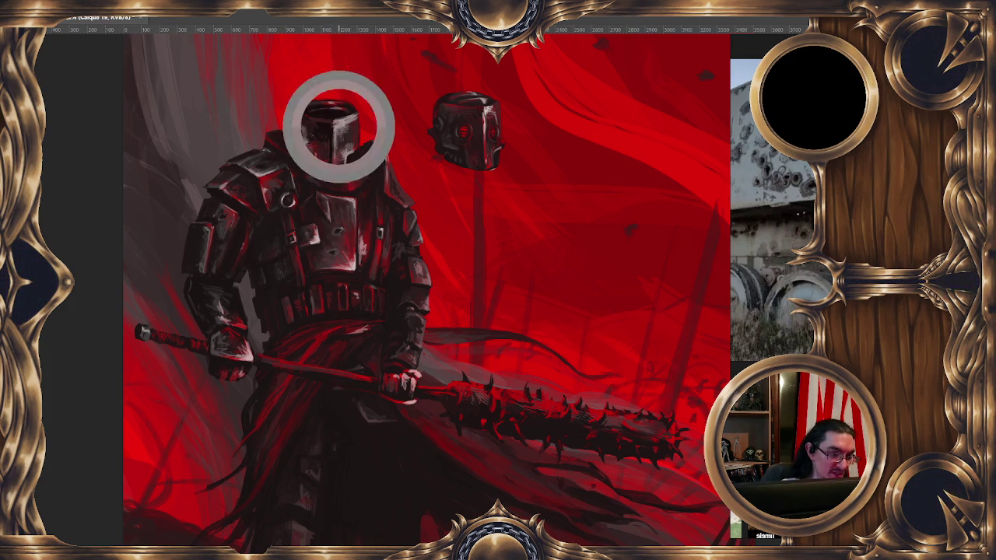
pyautogui.keyDown('alt'); pyautogui.click(327, 104); pyautogui.keyUp('alt')
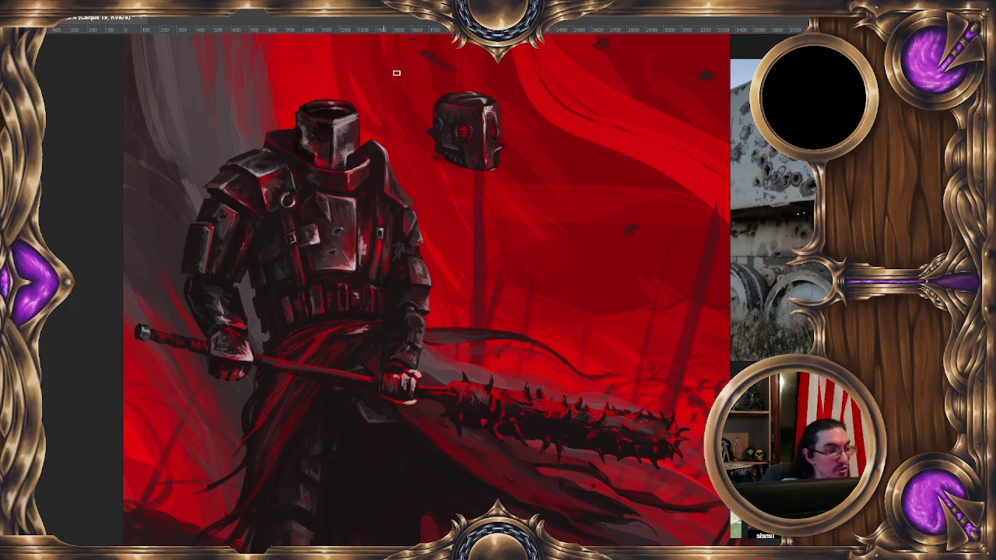
pyautogui.keyDown('alt'); pyautogui.click(299, 133); pyautogui.keyUp('alt')
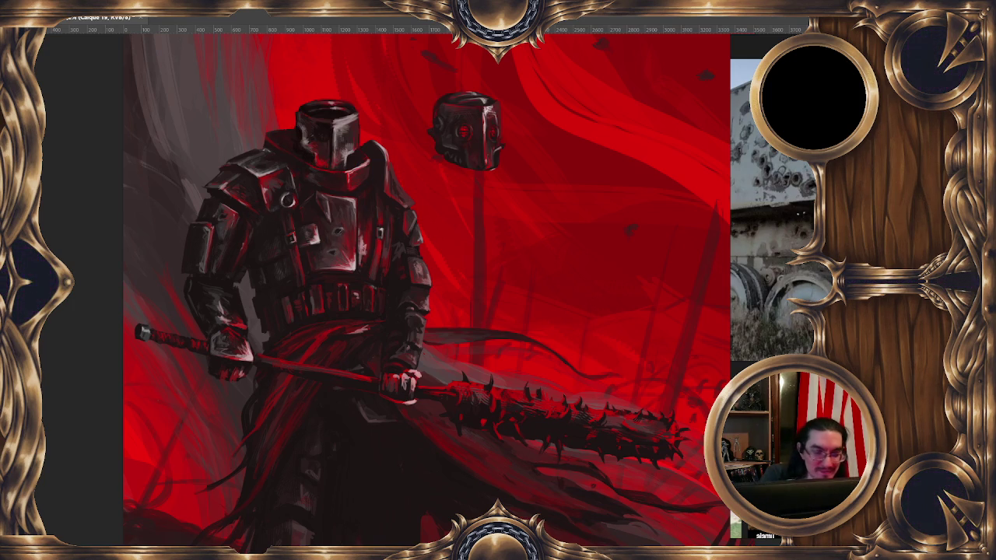
pyautogui.moveTo(343, 156)
pyautogui.mouseDown()
pyautogui.moveTo(318, 159)
pyautogui.moveTo(337, 156)
pyautogui.moveTo(328, 157)
pyautogui.mouseUp()
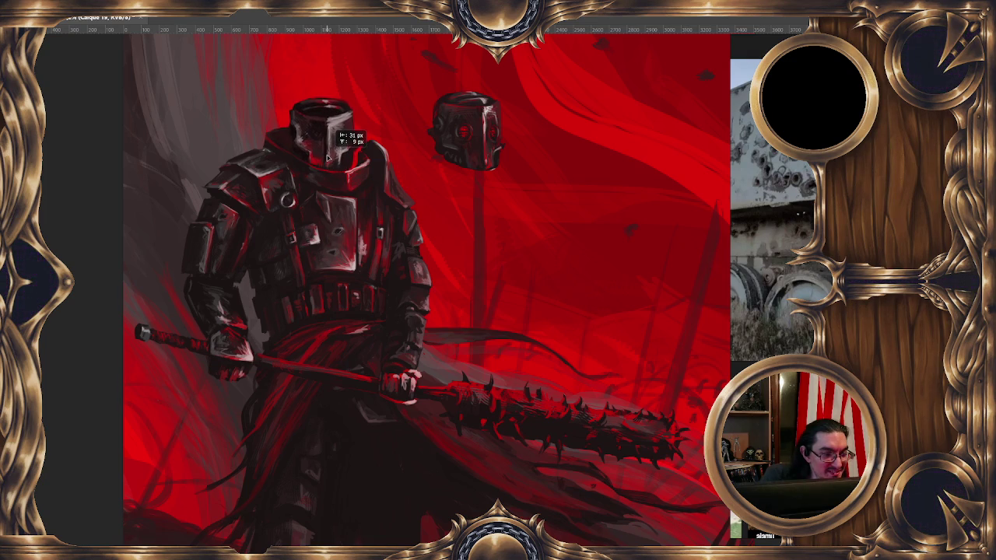
pyautogui.moveTo(328, 158); pyautogui.dragTo(328, 157)
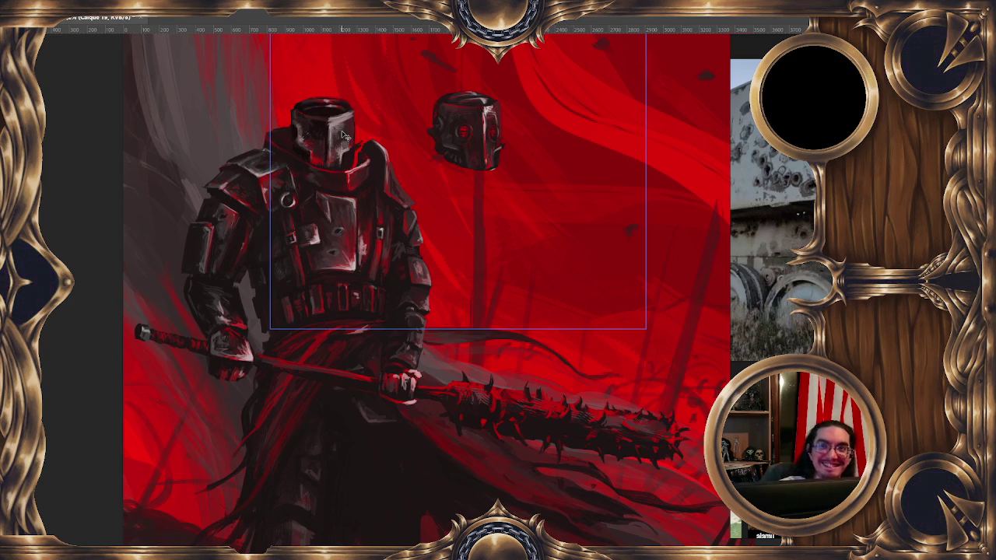
# Step: Deselect and paint a lighter stroke along the helmet's top rim
pyautogui.hotkey('ctrl', 'd')
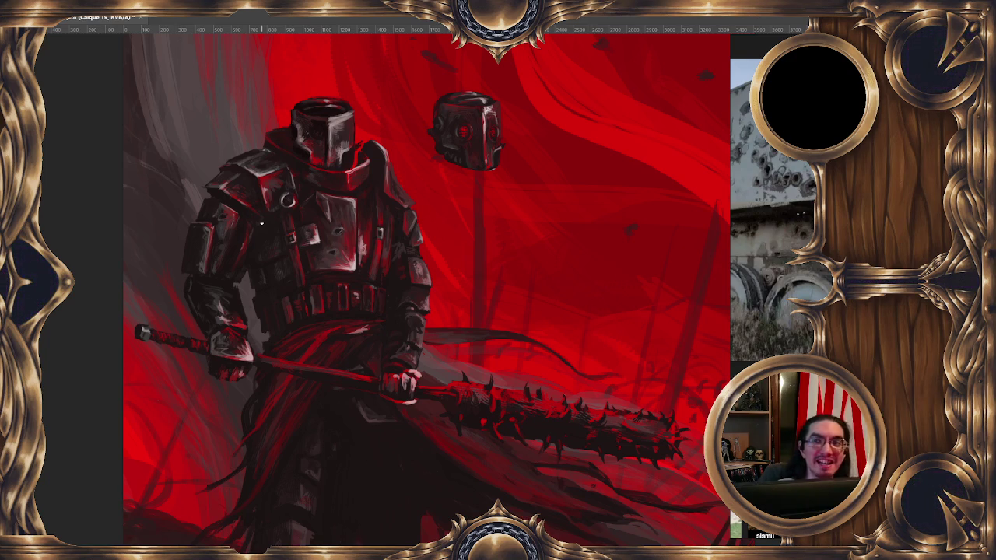
pyautogui.click(337, 120)
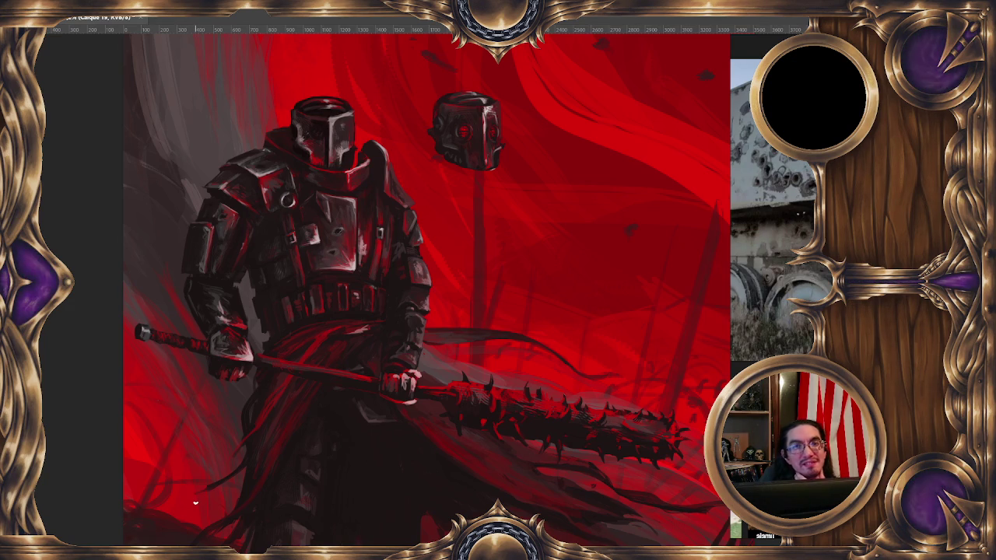
# Step: Paint a small glowing red eye in the knight's visor
pyautogui.moveTo(333, 123); pyautogui.dragTo(345, 121)
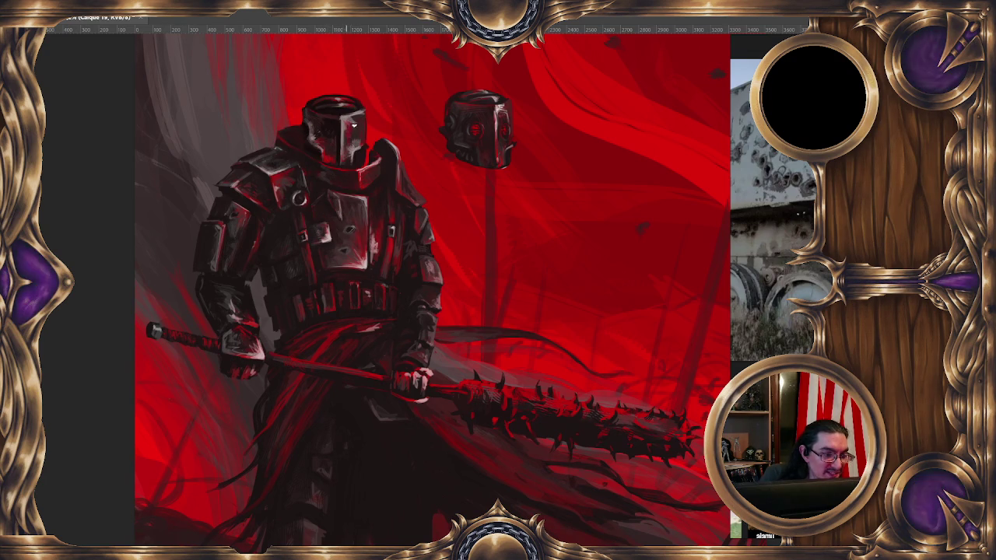
pyautogui.click(350, 131)
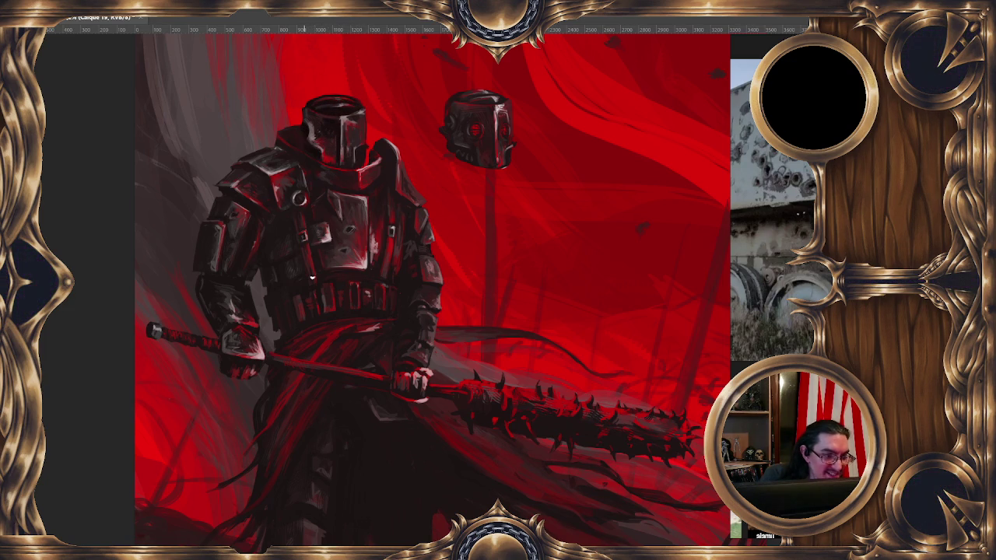
pyautogui.moveTo(306, 267); pyautogui.dragTo(287, 245)
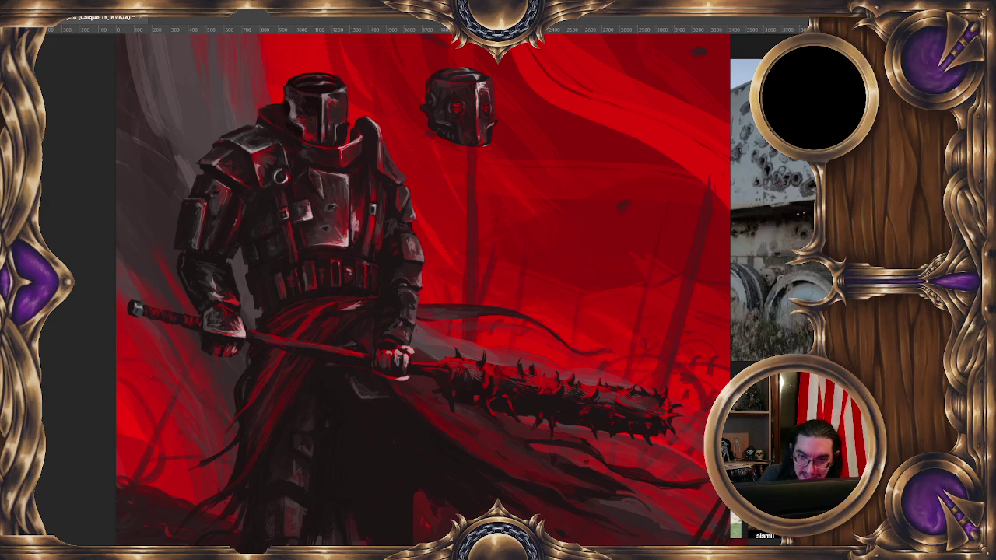
# Step: Duplicate the layer, hide the original helmet, and paste the floating helmet onto the knight
pyautogui.hotkey('ctrl', 'alt', 'j')
pyautogui.click(218, 115)
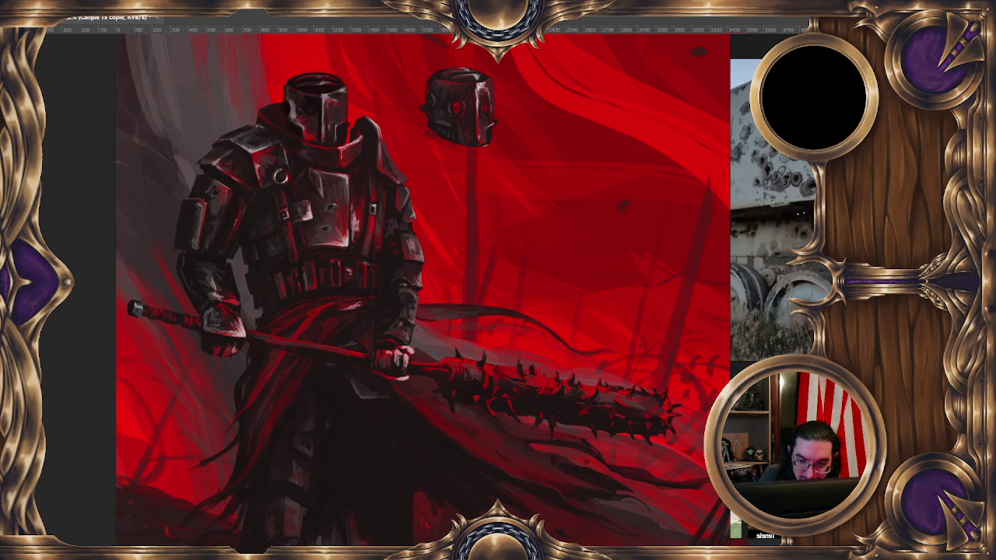
pyautogui.press('Delete')
pyautogui.press('Insert')
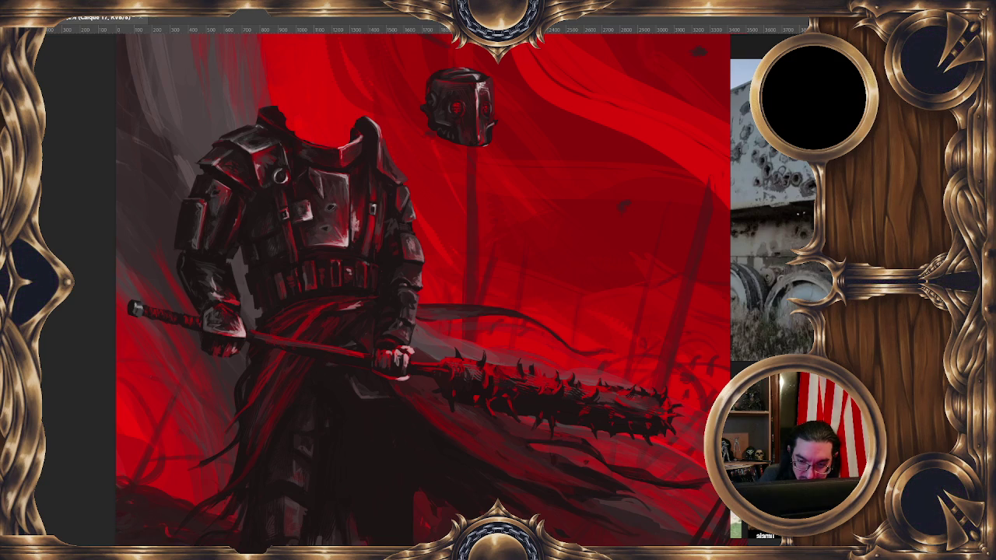
pyautogui.hotkey('ctrl', 'v')
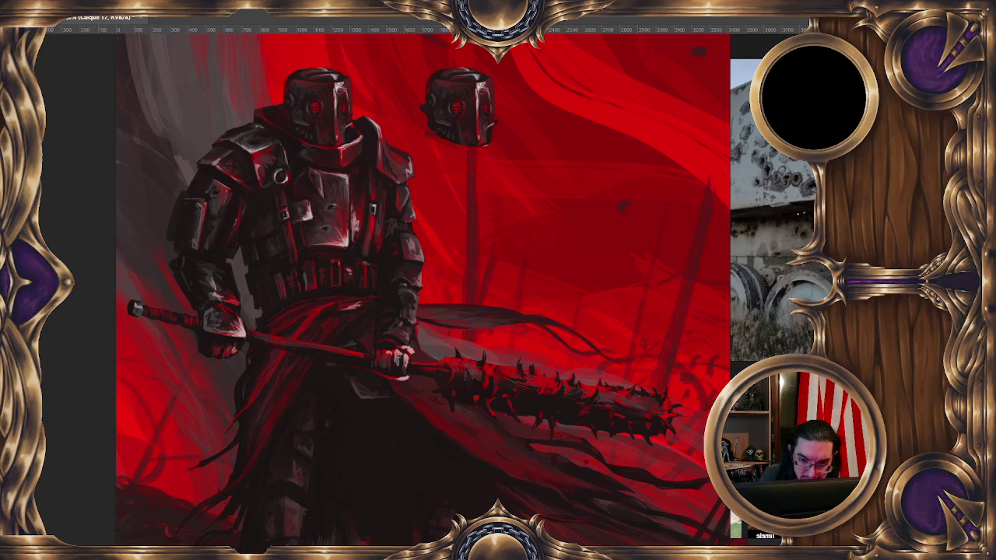
# Step: Compare the pasted helmet against the original, then duplicate the floating helmet's layer
pyautogui.hotkey('ctrl', 'z')
pyautogui.hotkey('ctrl', 'shift', 'z')
pyautogui.hotkey('ctrl', 'z')
pyautogui.hotkey('ctrl', 'shift', 'z')
pyautogui.hotkey('ctrl', 'z')
pyautogui.hotkey('ctrl', 'shift', 'z')
pyautogui.hotkey('alt', '[')
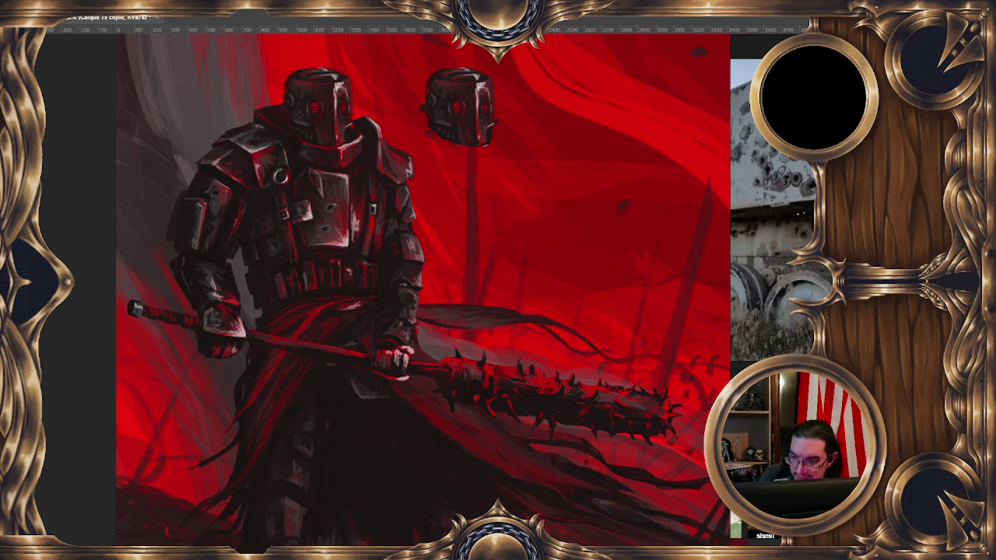
pyautogui.press('Delete')
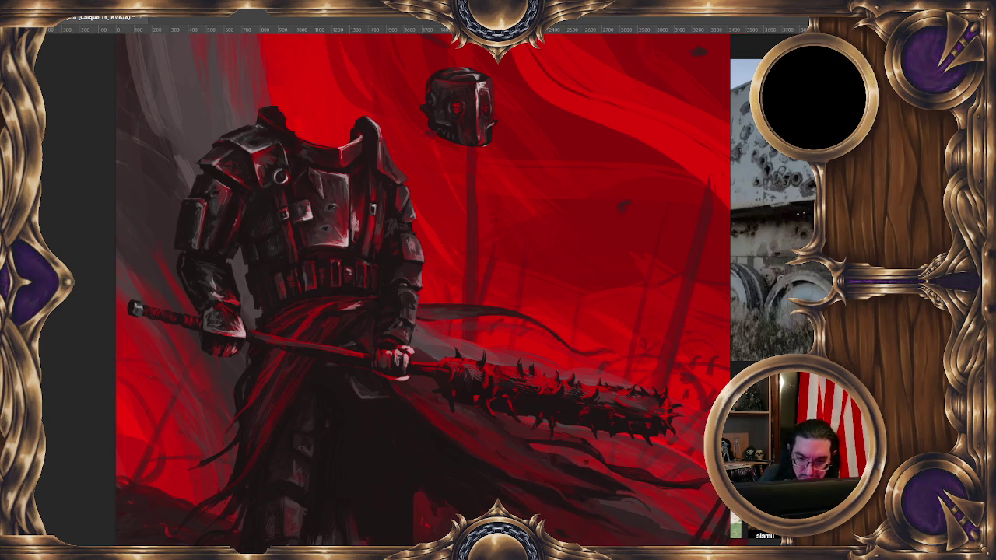
pyautogui.hotkey('ctrl', 'j')
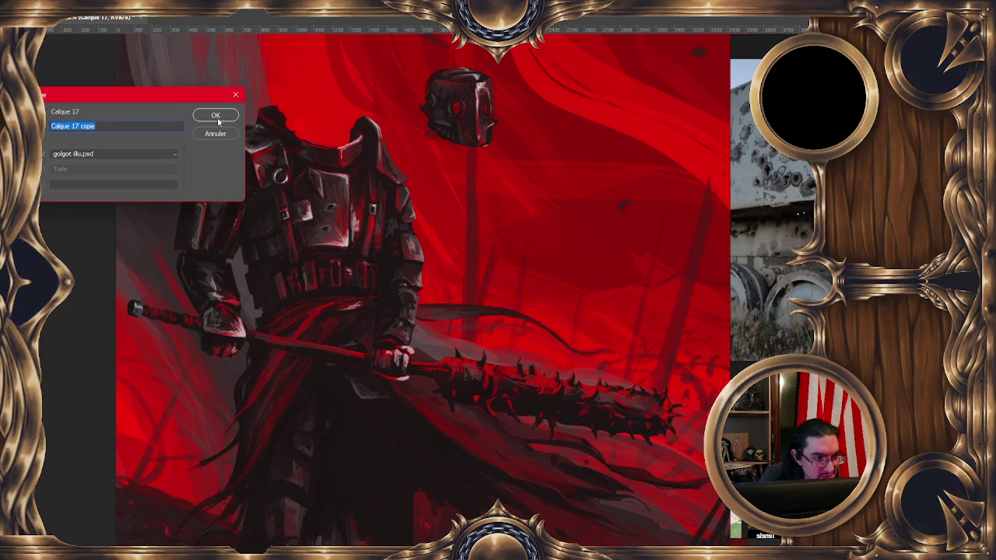
# Step: Confirm the 'Calque 17 copie' duplicate and move the floating helmet onto the knight's neck
pyautogui.click(216, 117)
pyautogui.hotkey('ctrl', 'shift', 'alt', 'n')
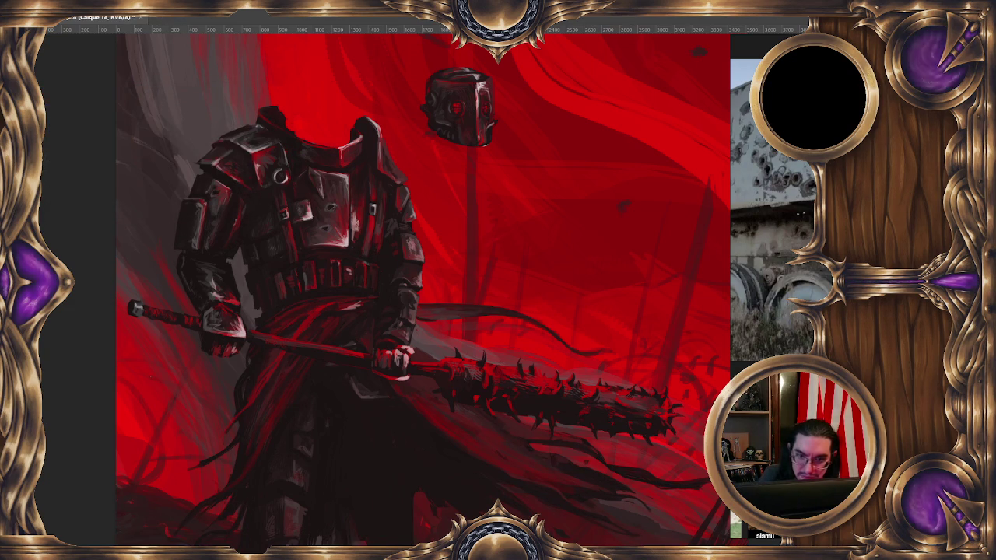
pyautogui.moveTo(457, 136); pyautogui.dragTo(318, 135)
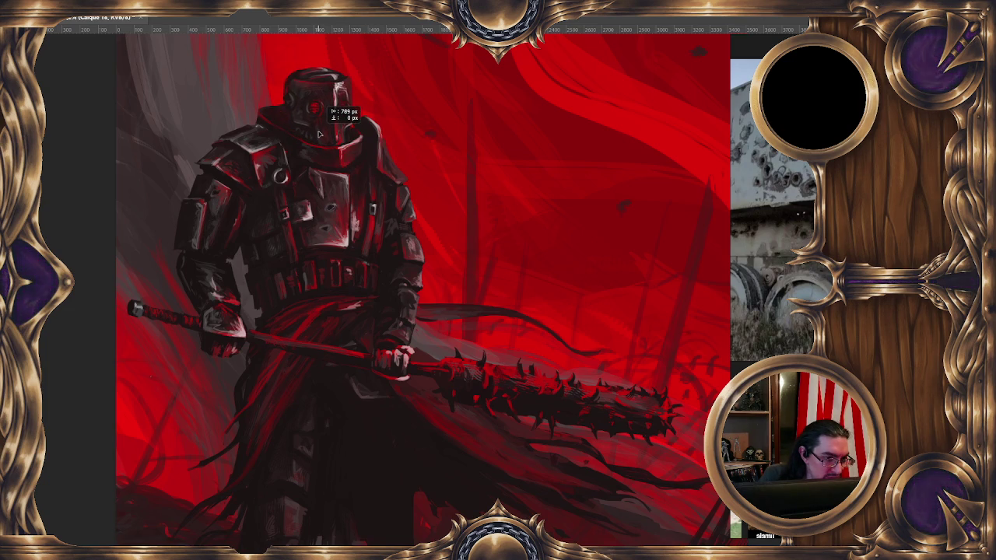
pyautogui.moveTo(318, 134); pyautogui.dragTo(320, 139)
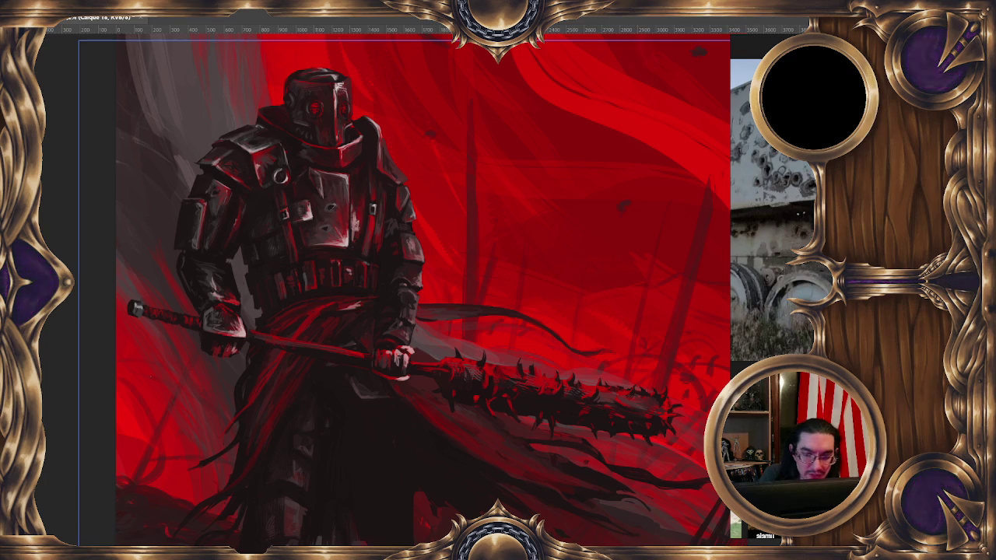
# Step: Compare the refined helmet with the original bucket helmet, leaving the original visible
pyautogui.hotkey('alt', ']')
pyautogui.hotkey('ctrl', ',')
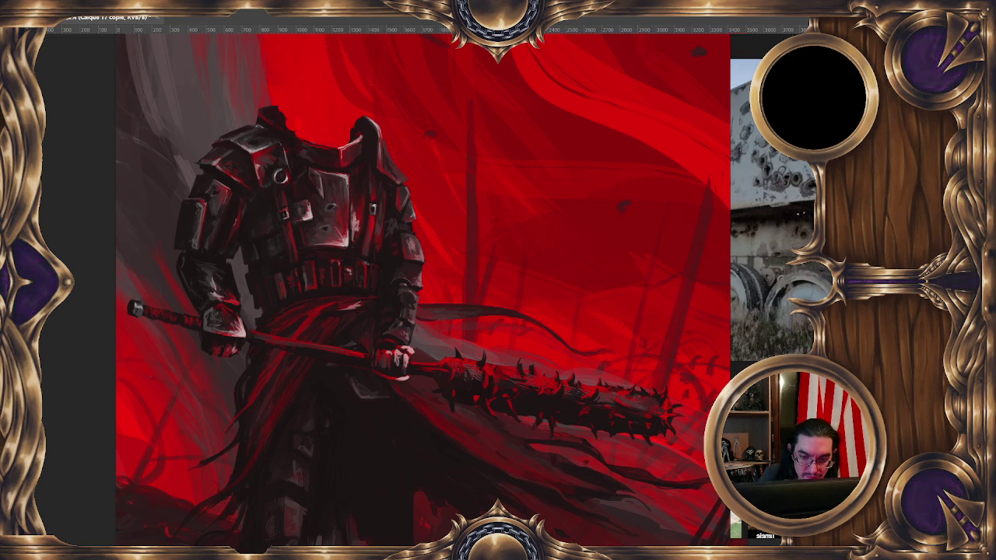
pyautogui.hotkey('ctrl', ',')
pyautogui.hotkey('alt', '[')
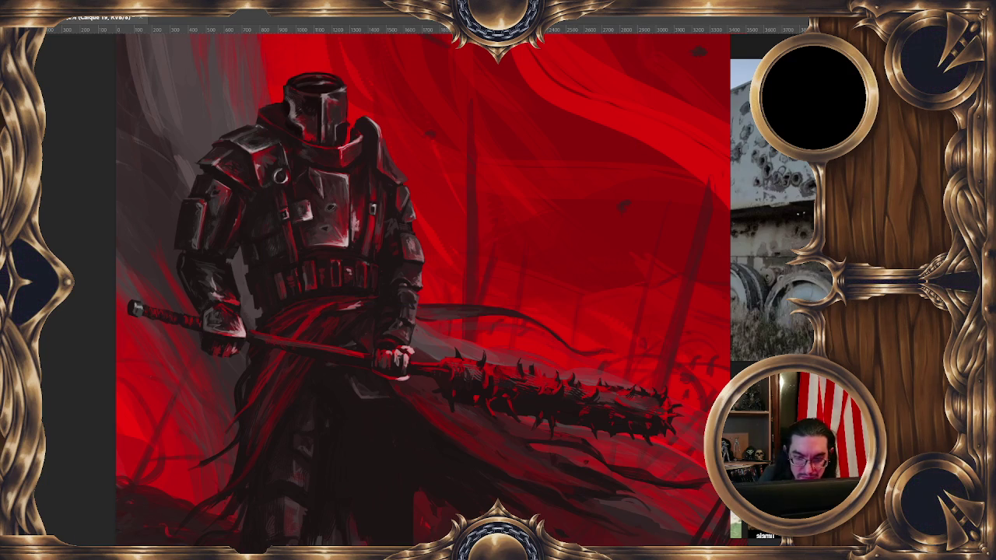
pyautogui.hotkey('ctrl', '-')
pyautogui.hotkey('ctrl', '-')
pyautogui.hotkey('ctrl', '+')
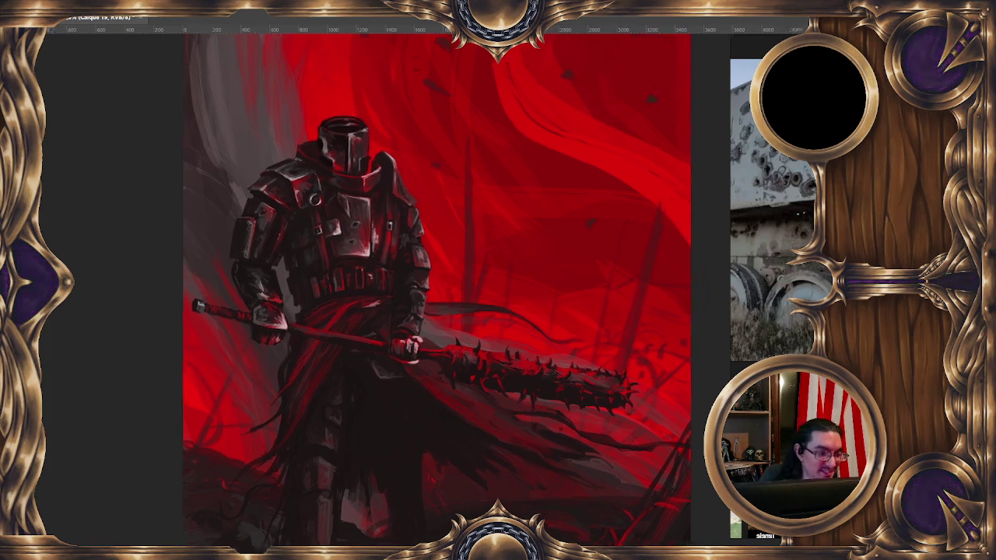
# Step: Zoom in so the knight's helmet and torso fill the view
pyautogui.hotkey('ctrl', '+')
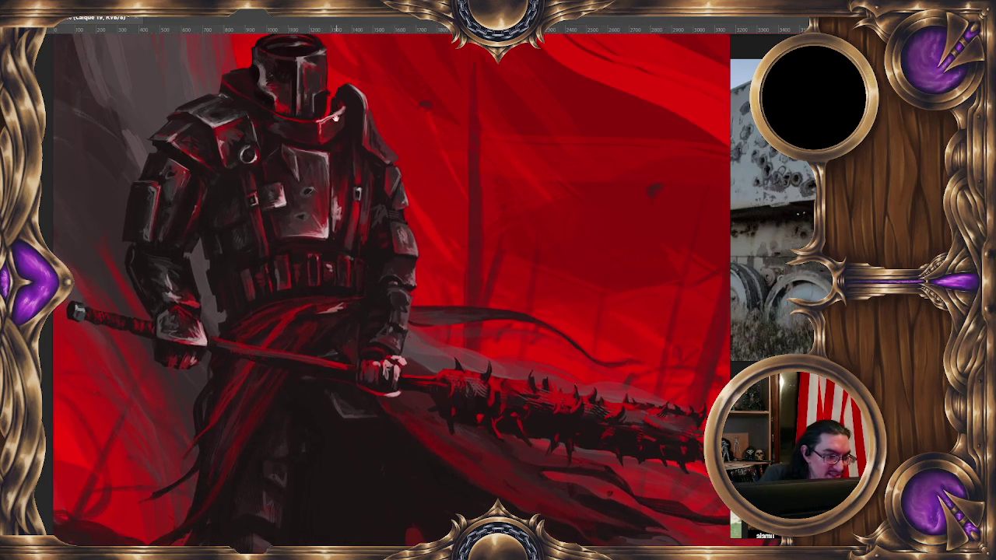
pyautogui.scroll(2, 336, 107)
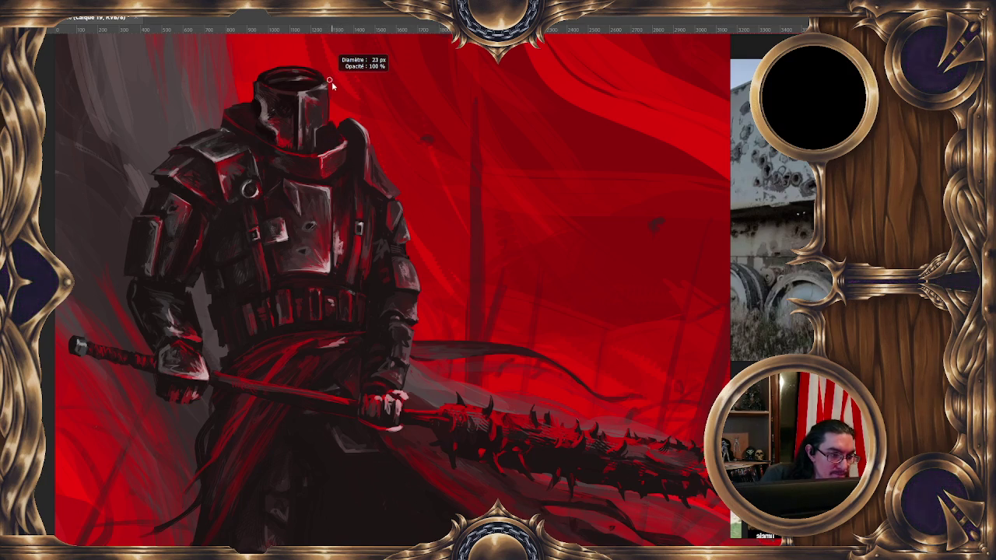
# Step: Choose a different sampled brush from the brush presets, then zoom out to the whole painting
pyautogui.rightClick(328, 90)
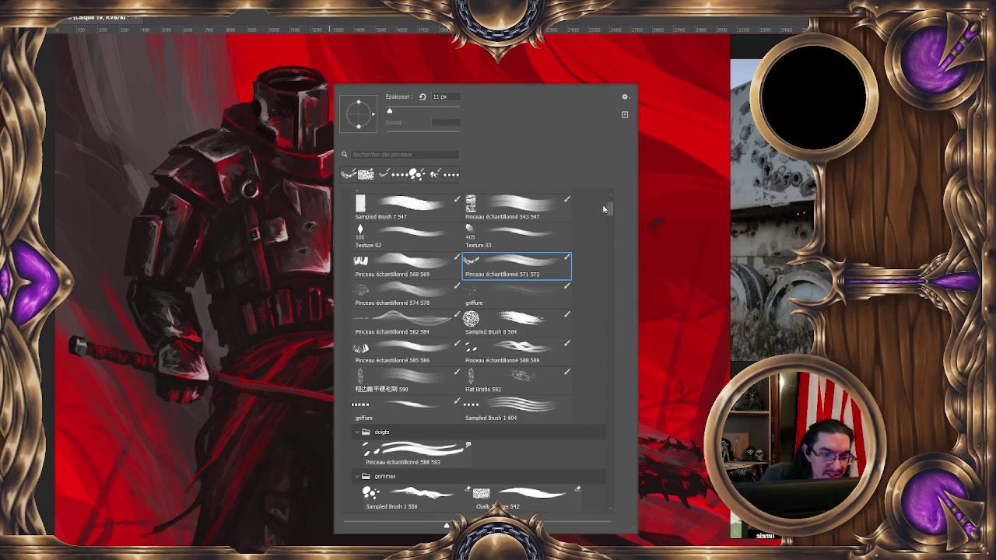
pyautogui.scroll(2, 610, 206)
pyautogui.click(513, 210)
pyautogui.press('Return')
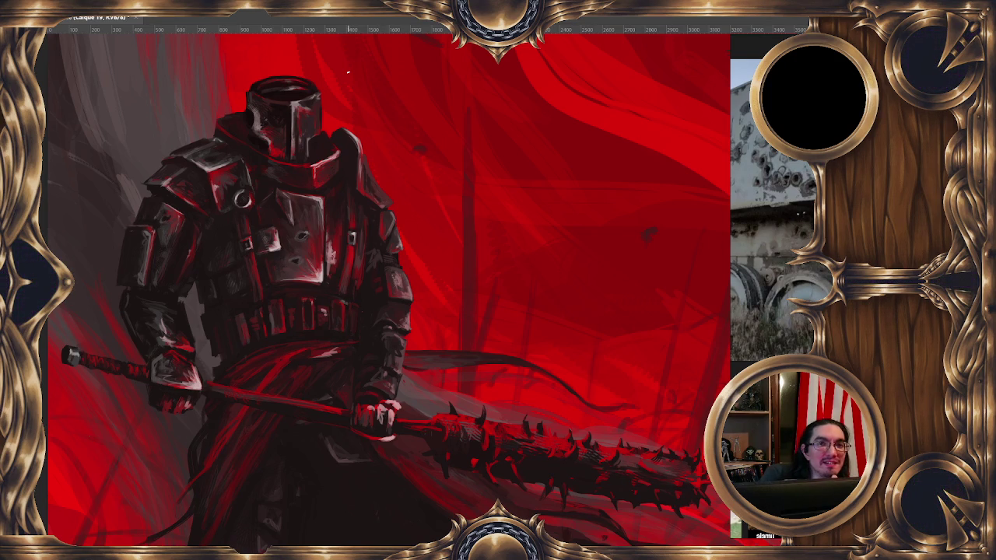
pyautogui.press('-')
pyautogui.press('-')
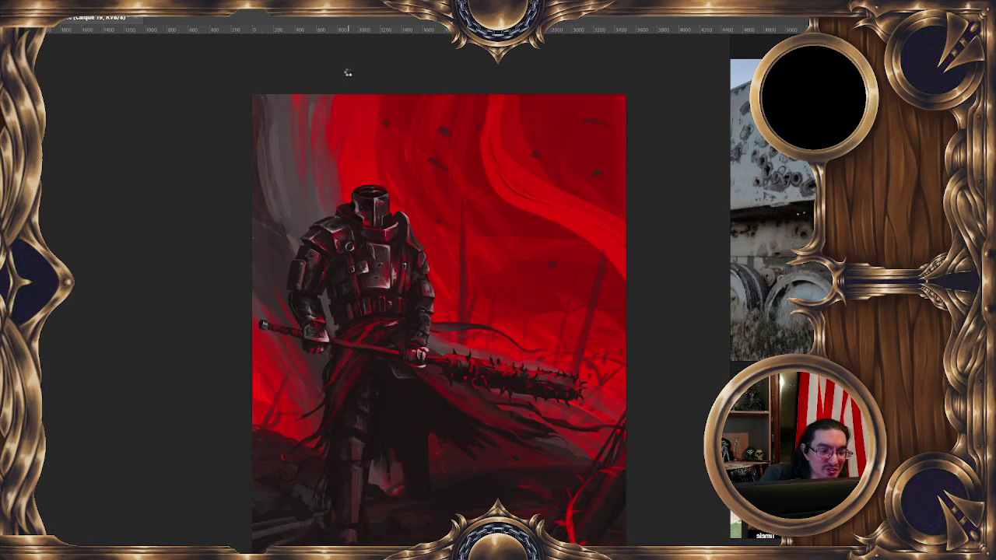
# Step: Mirror the canvas view horizontally and zoom in on the flipped knight
pyautogui.press('m')
pyautogui.press('+')
pyautogui.press('+')
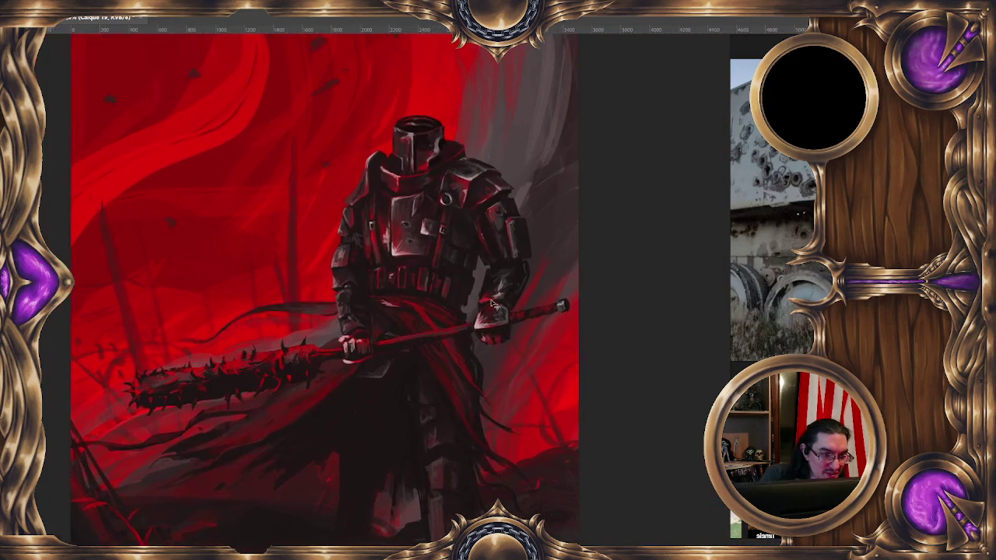
pyautogui.press('+')
pyautogui.scroll(2, 384, 201)
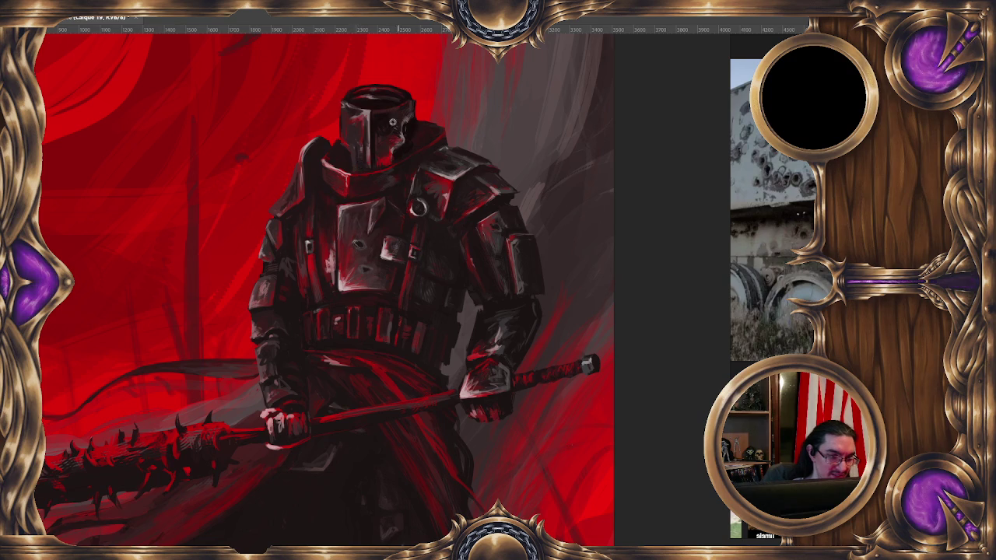
# Step: Dab red onto the helmet face and a light accent on the eye slit
pyautogui.click(384, 159)
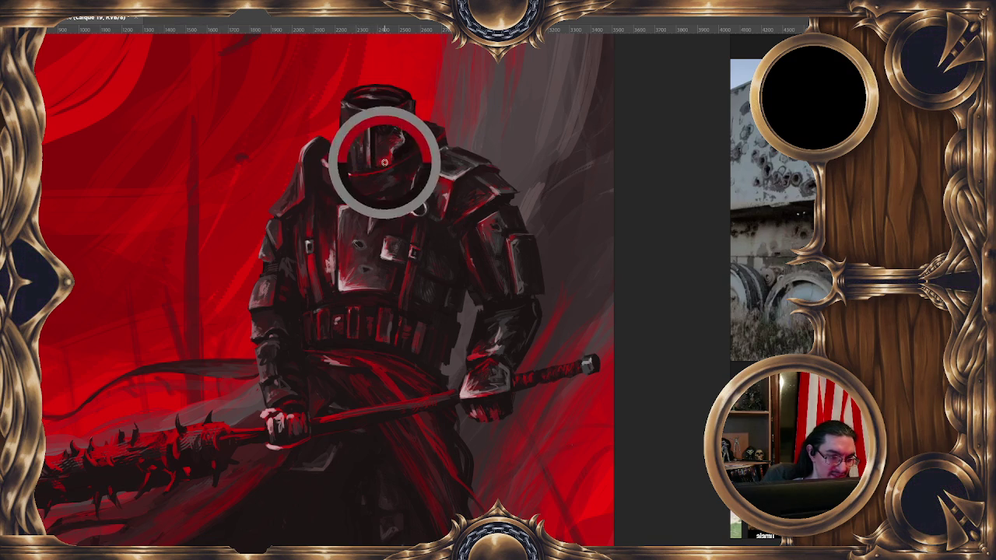
pyautogui.click(377, 147)
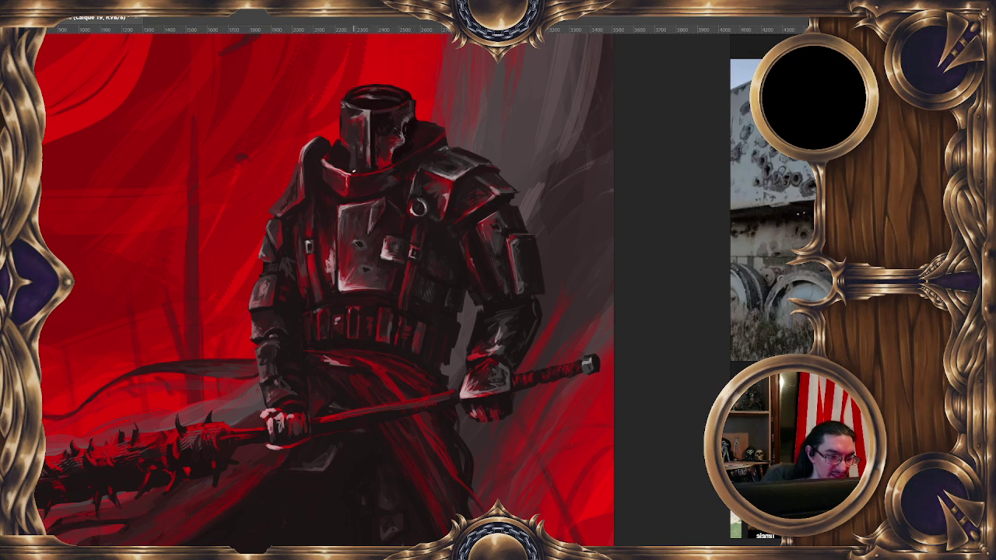
pyautogui.keyDown('alt'); pyautogui.click(367, 113); pyautogui.keyUp('alt')
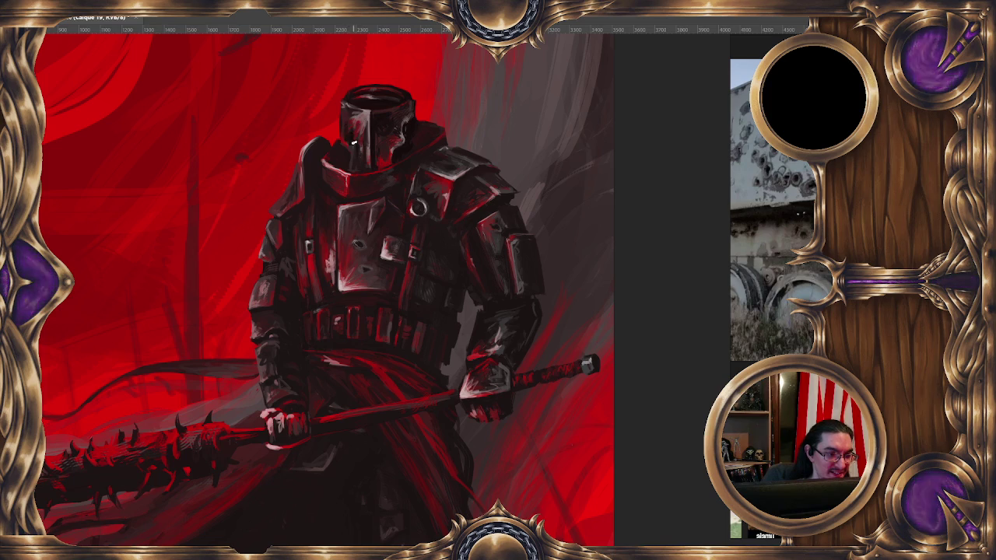
# Step: Paint small white highlights on the helmet visor and eye slit, sampling helmet colour
pyautogui.moveTo(345, 118); pyautogui.dragTo(346, 127)
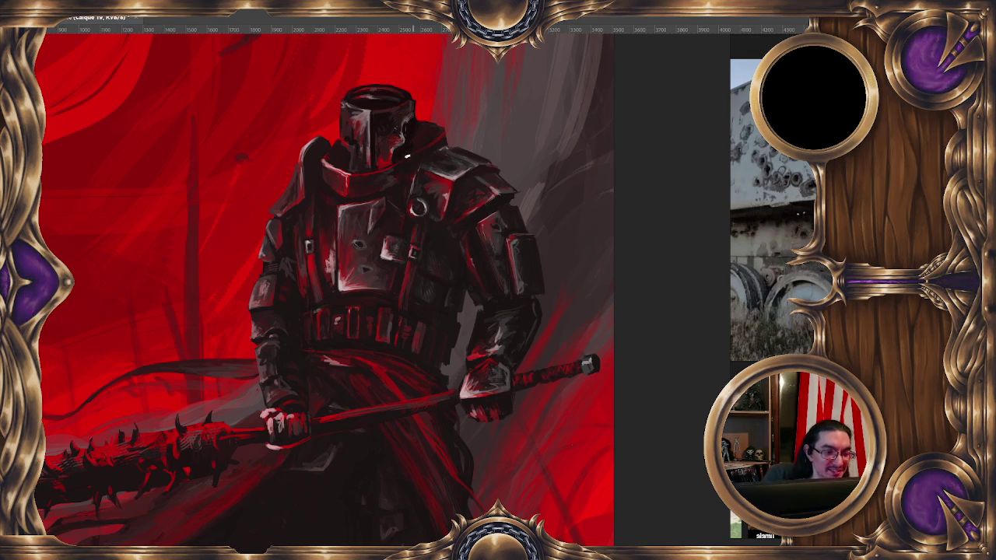
pyautogui.moveTo(395, 154); pyautogui.dragTo(394, 148)
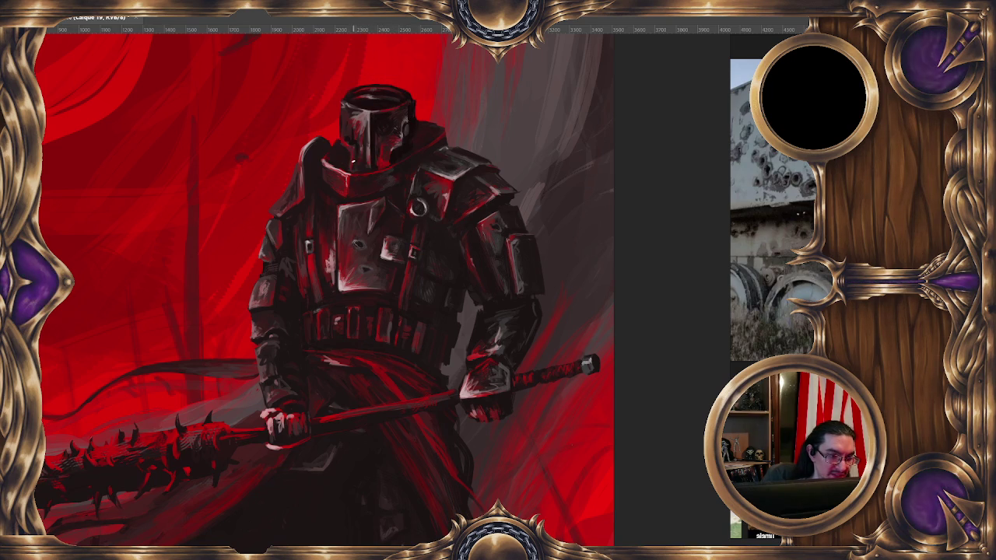
pyautogui.keyDown('ctrl'); pyautogui.click(376, 116); pyautogui.keyUp('ctrl')
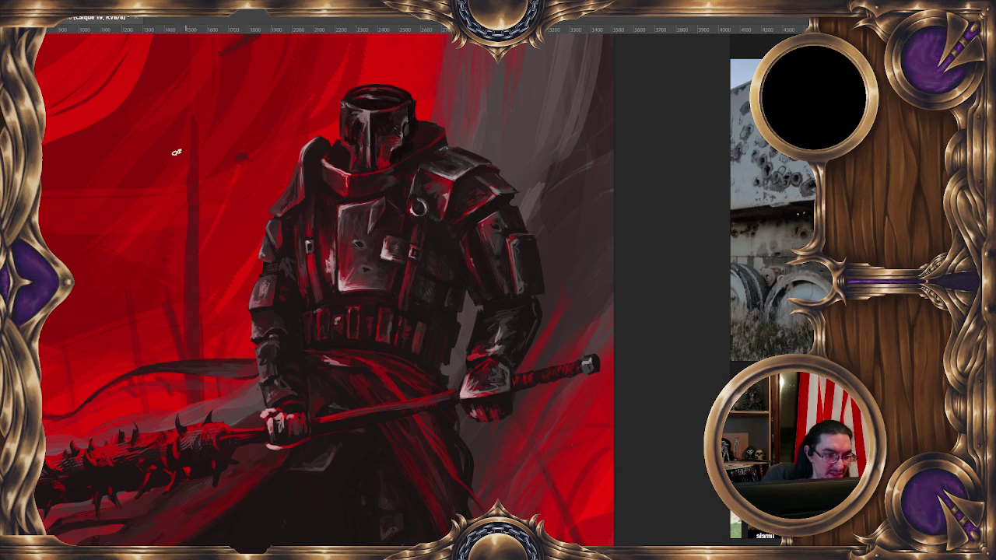
# Step: Switch to the Sampled Brush 1 604 preset and shrink it to about 23 px
pyautogui.rightClick(369, 112)
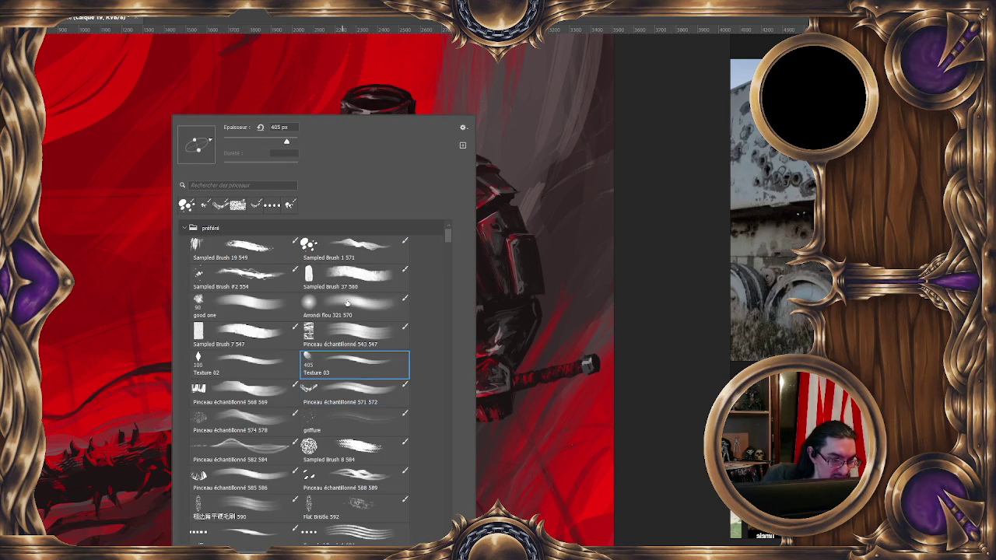
pyautogui.click(347, 532)
pyautogui.press('Return')
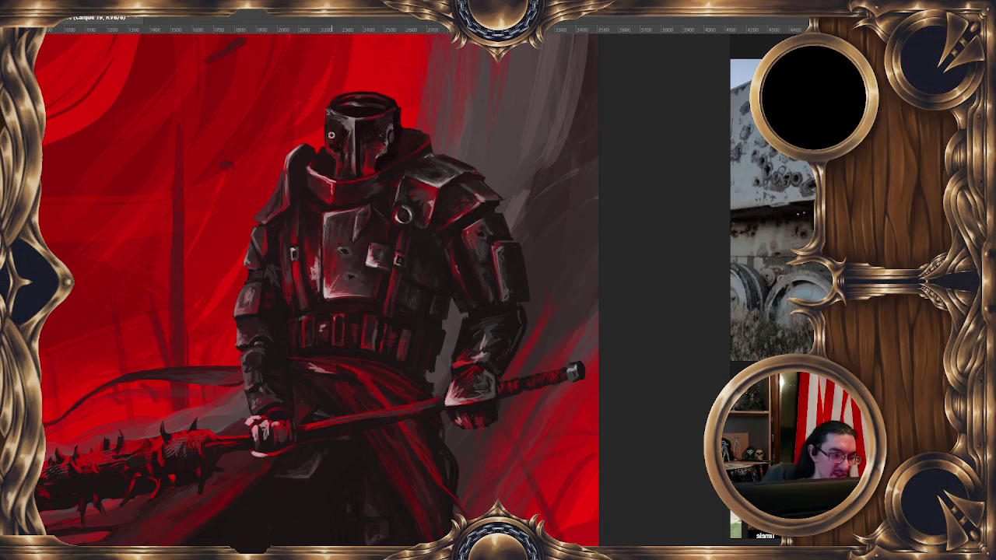
pyautogui.keyDown('alt'); pyautogui.rightClick(331, 105); pyautogui.keyUp('alt')
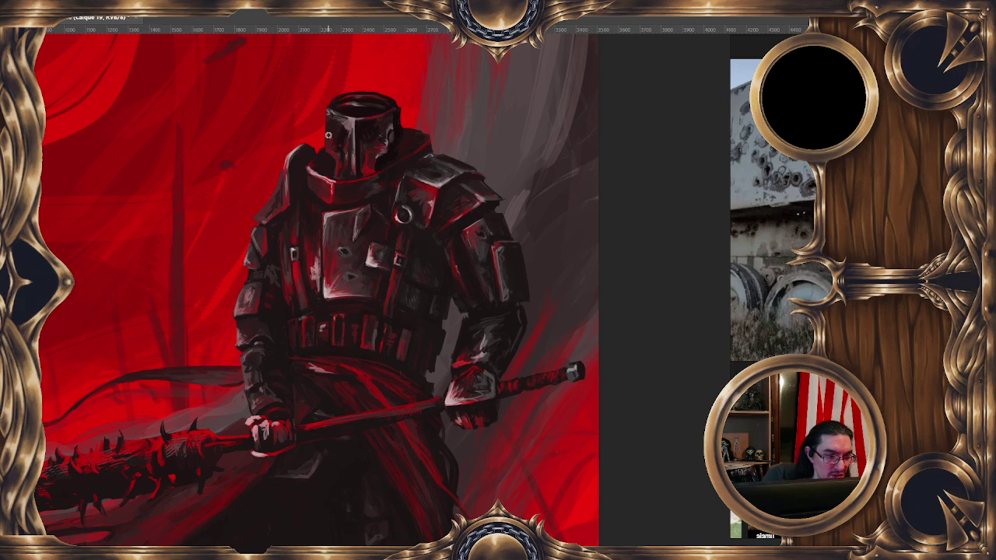
pyautogui.keyDown('alt'); pyautogui.rightClick(328, 116); pyautogui.keyUp('alt')
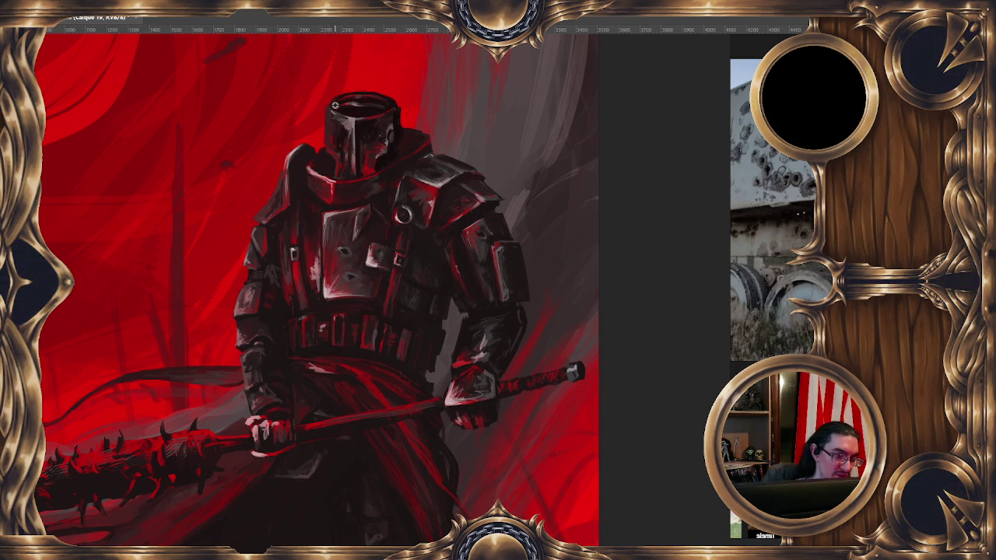
# Step: Sample helmet tones and shrink the brush from 21 px to 16 px
pyautogui.keyDown('alt'); pyautogui.click(392, 120); pyautogui.keyUp('alt')
pyautogui.keyDown('alt'); pyautogui.click(394, 103); pyautogui.keyUp('alt')
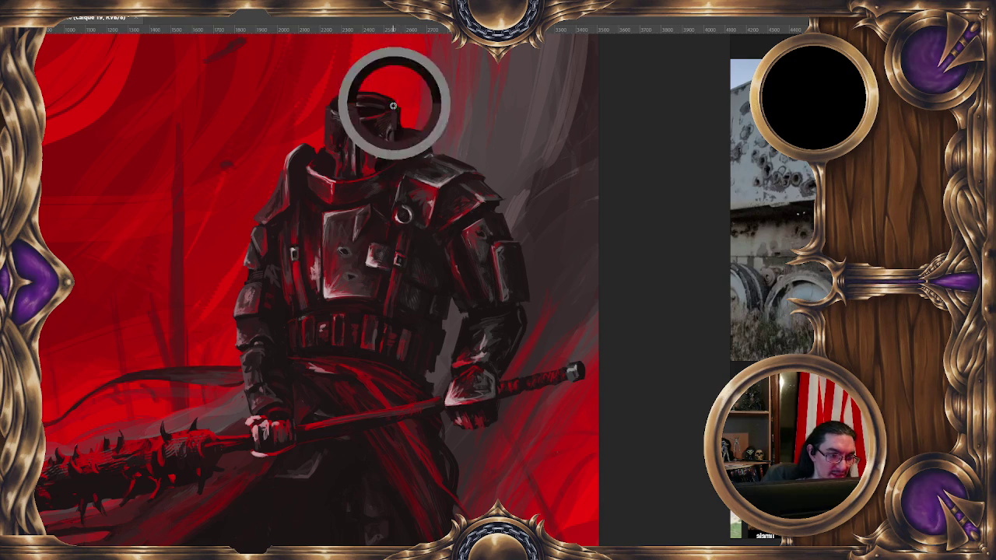
pyautogui.keyDown('alt'); pyautogui.click(350, 102); pyautogui.keyUp('alt')
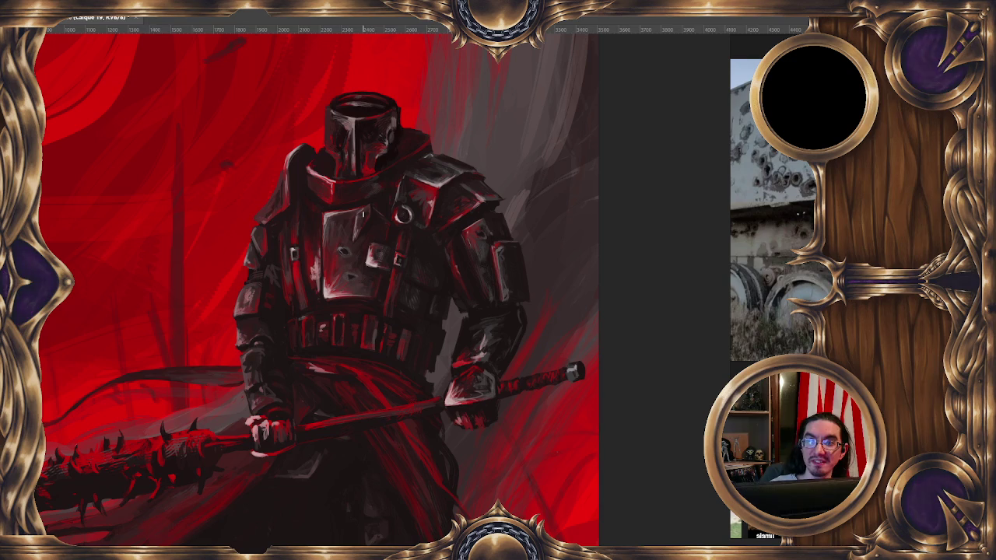
pyautogui.moveTo(398, 136); pyautogui.dragTo(391, 135)
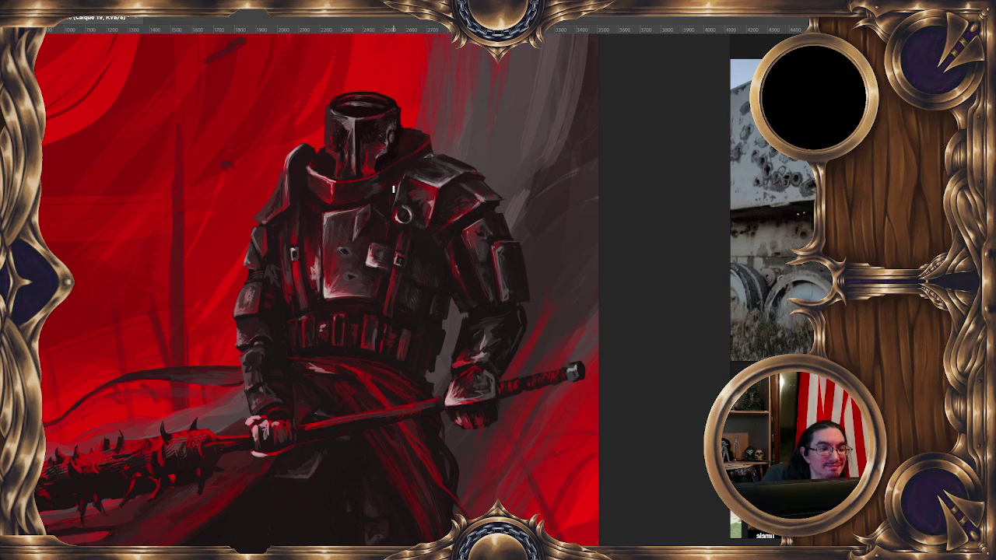
pyautogui.moveTo(358, 124); pyautogui.dragTo(350, 114)
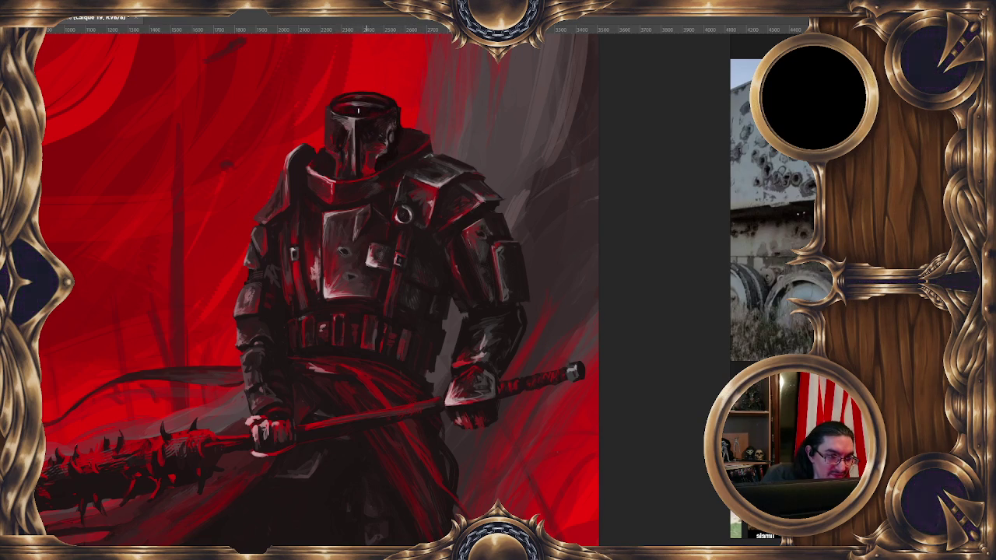
# Step: Dab light helmet tones along the top rim to form a thin edge highlight
pyautogui.keyDown('alt'); pyautogui.click(355, 102); pyautogui.keyUp('alt')
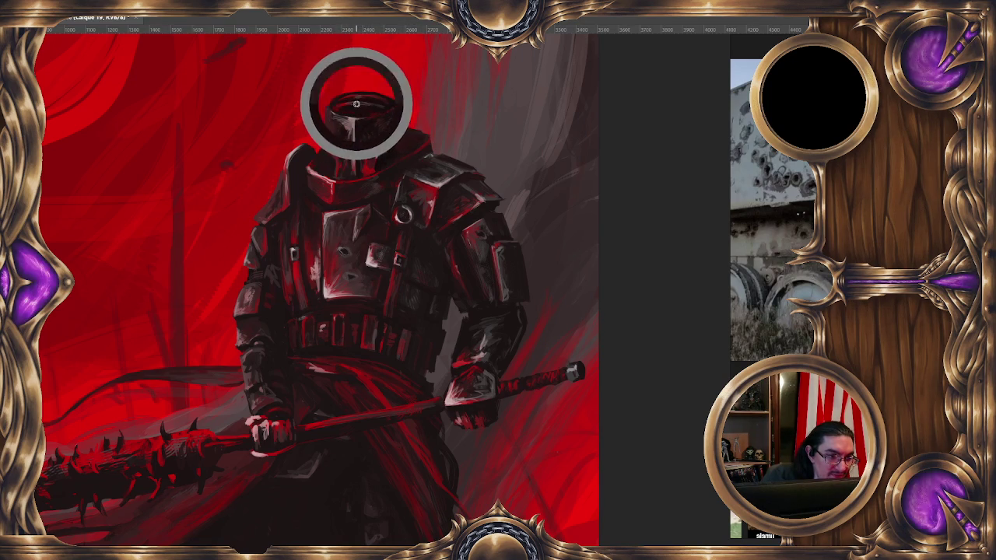
pyautogui.keyDown('alt'); pyautogui.click(357, 104); pyautogui.keyUp('alt')
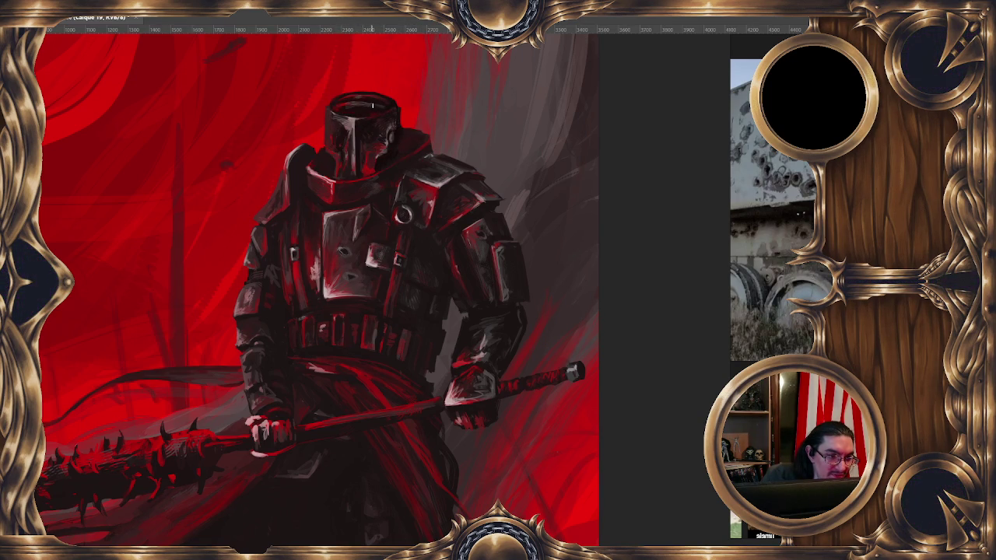
pyautogui.keyDown('alt'); pyautogui.click(358, 111); pyautogui.keyUp('alt')
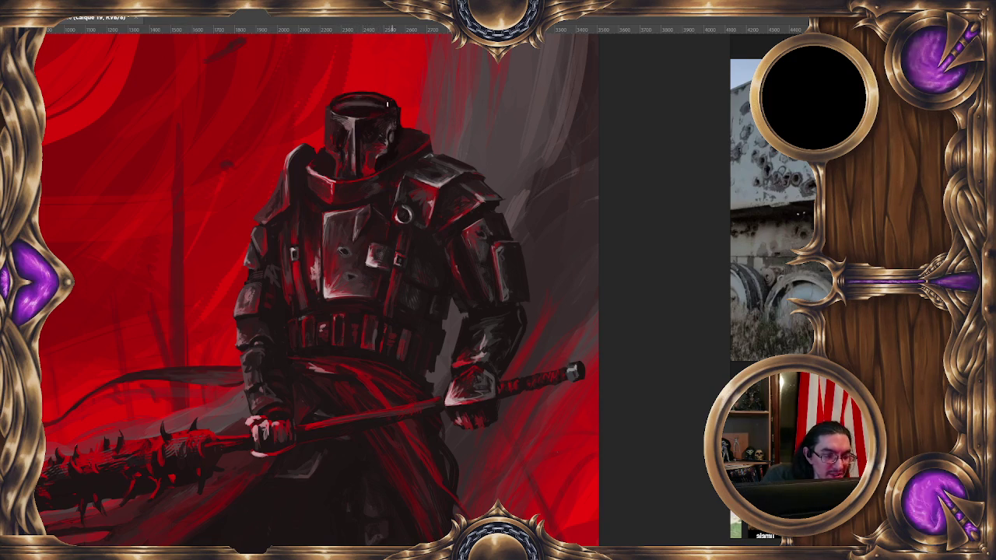
pyautogui.keyDown('alt'); pyautogui.click(350, 113); pyautogui.keyUp('alt')
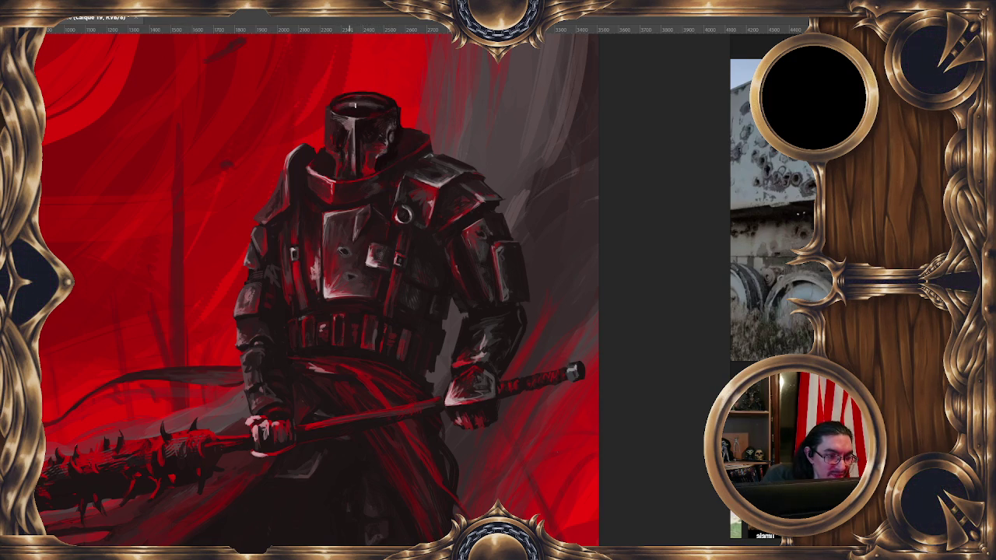
pyautogui.keyDown('alt'); pyautogui.click(357, 109); pyautogui.keyUp('alt')
pyautogui.keyDown('alt'); pyautogui.click(367, 104); pyautogui.keyUp('alt')
pyautogui.keyDown('alt'); pyautogui.click(354, 109); pyautogui.keyUp('alt')
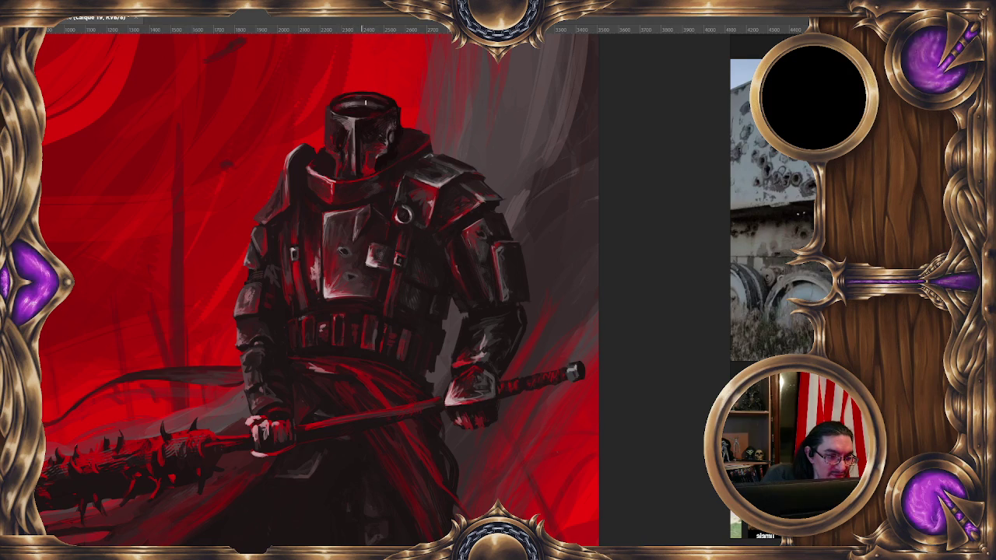